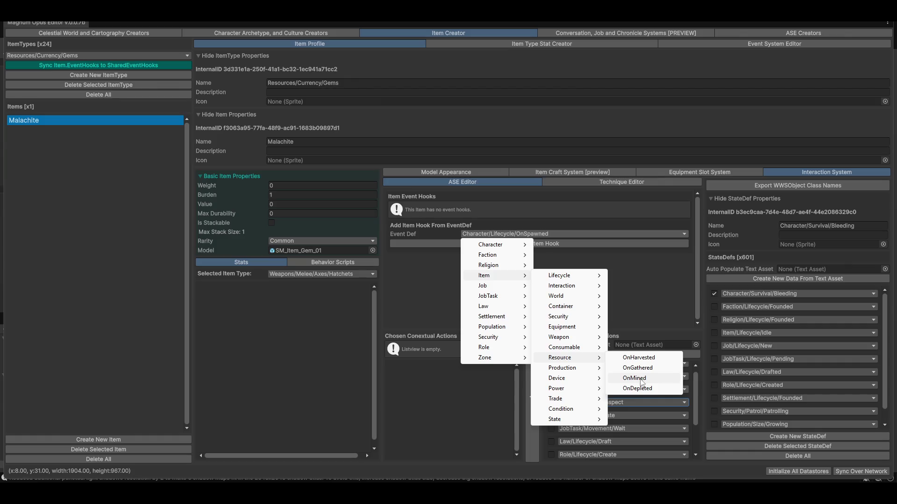
# - Add an Item/Resource/OnMined event hook to Malachite, expand it, and add a new action
pyautogui.click(637, 379)
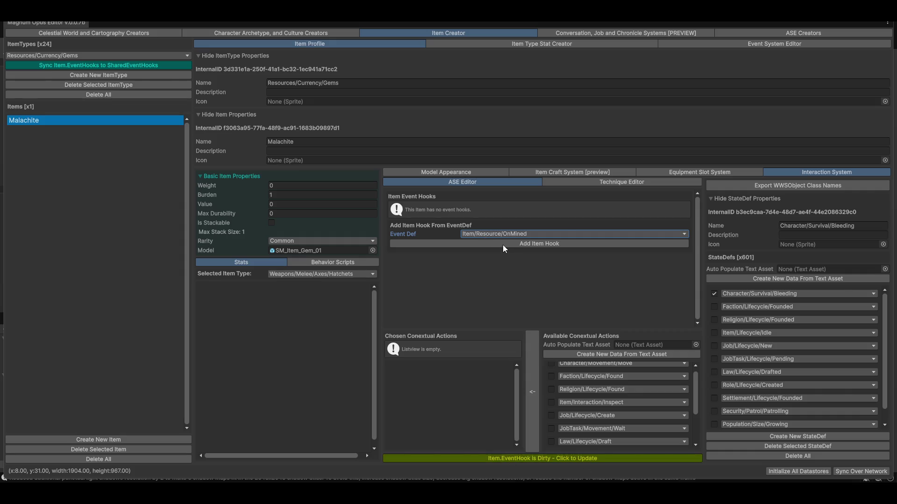
pyautogui.click(553, 457)
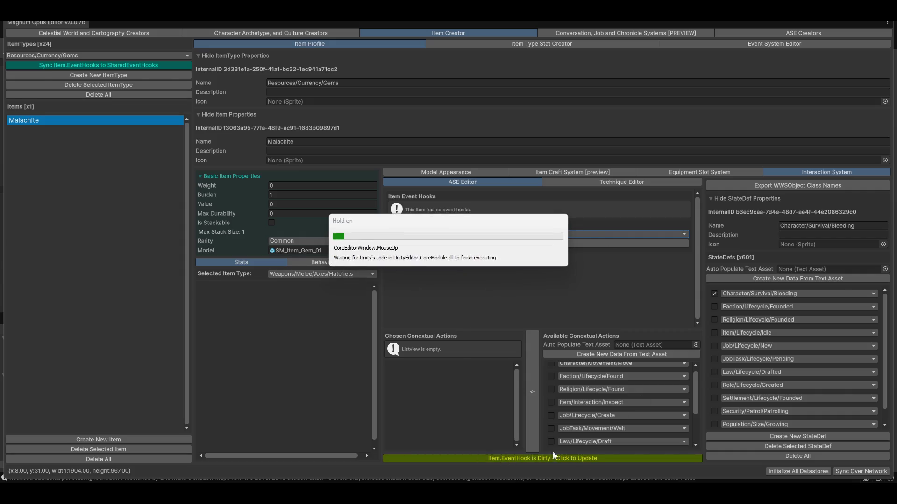
pyautogui.click(497, 244)
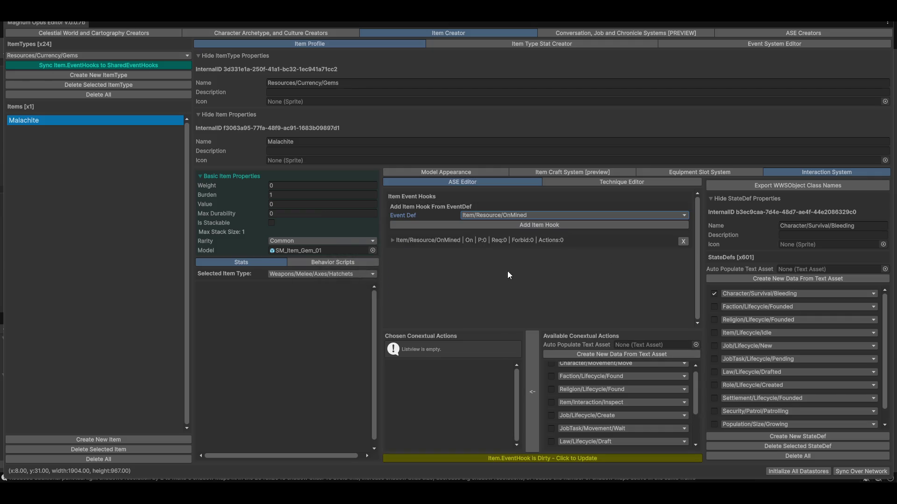
pyautogui.click(421, 242)
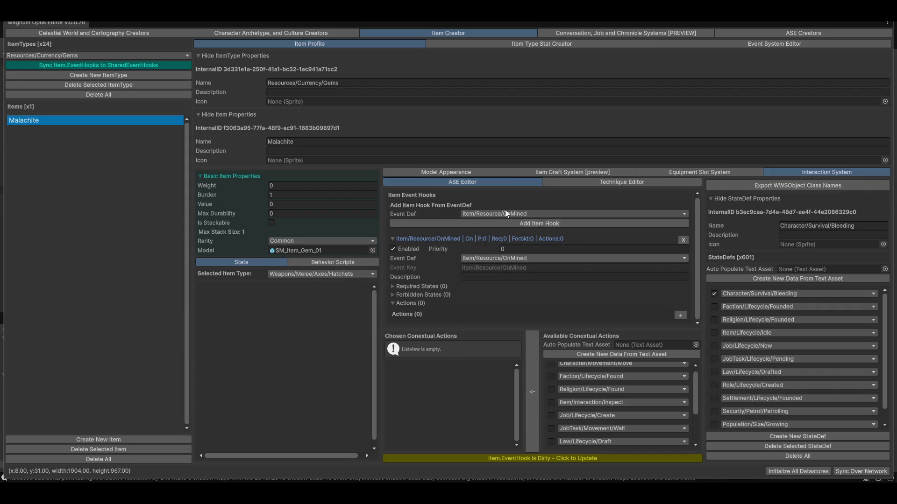
pyautogui.click(681, 316)
# - Expand the new action and change its Action Key from Character/Movement/Move to Item/Resource/Mine
pyautogui.scroll(-1, 498, 313)
pyautogui.click(415, 314)
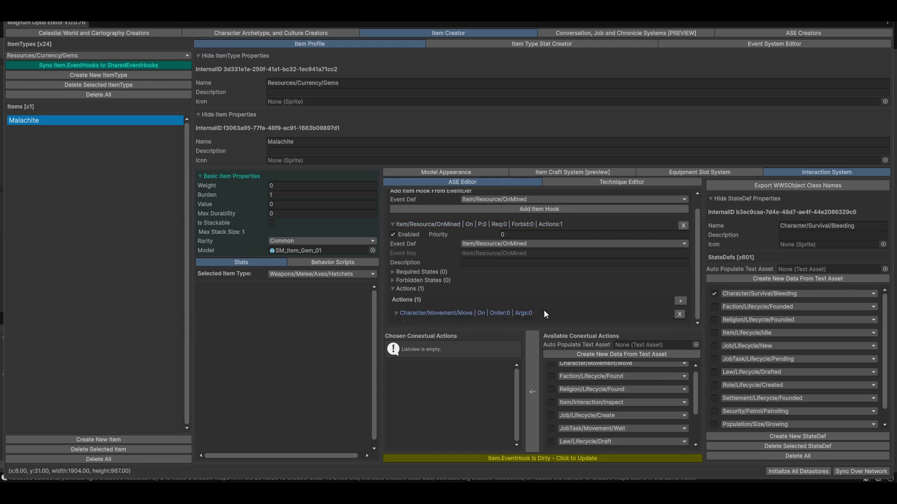
pyautogui.scroll(-3, 464, 309)
pyautogui.click(510, 290)
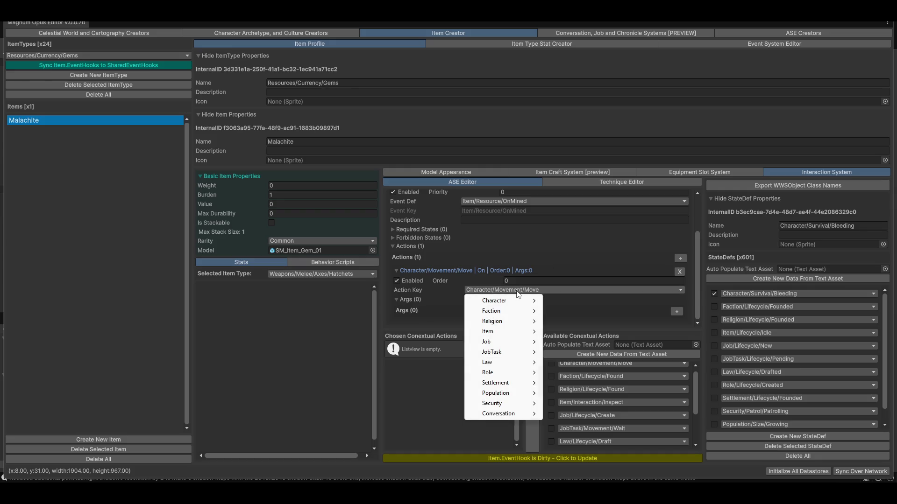
pyautogui.moveTo(480, 386)
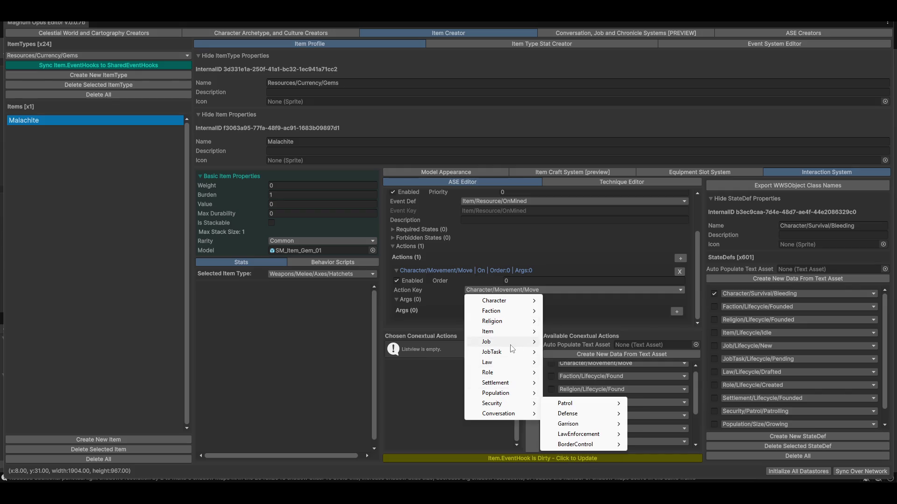
pyautogui.moveTo(504, 333)
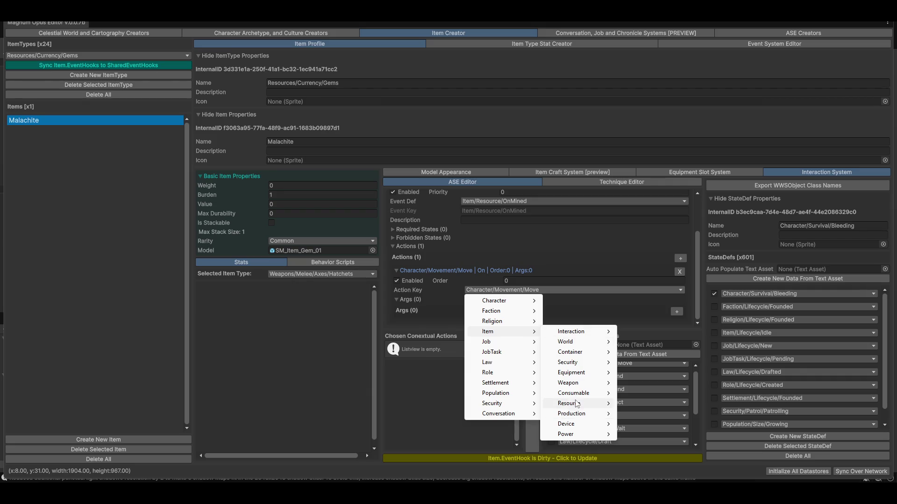
pyautogui.moveTo(577, 404)
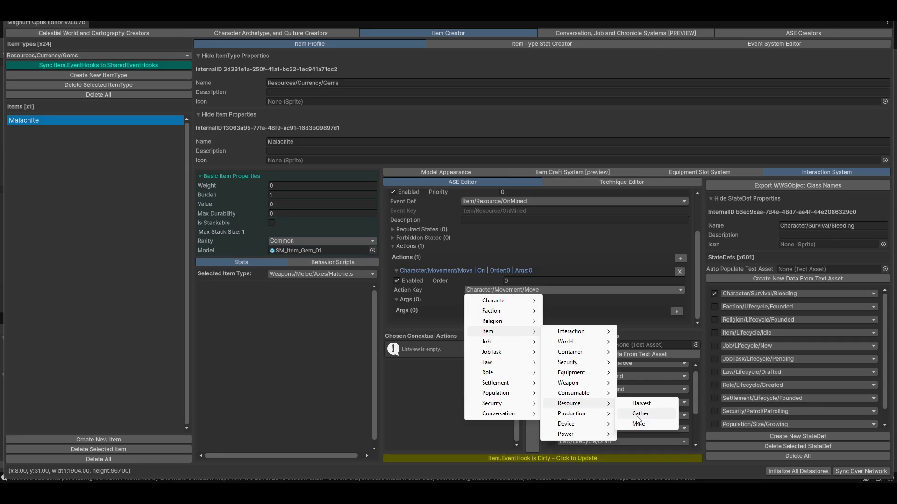
pyautogui.click(638, 423)
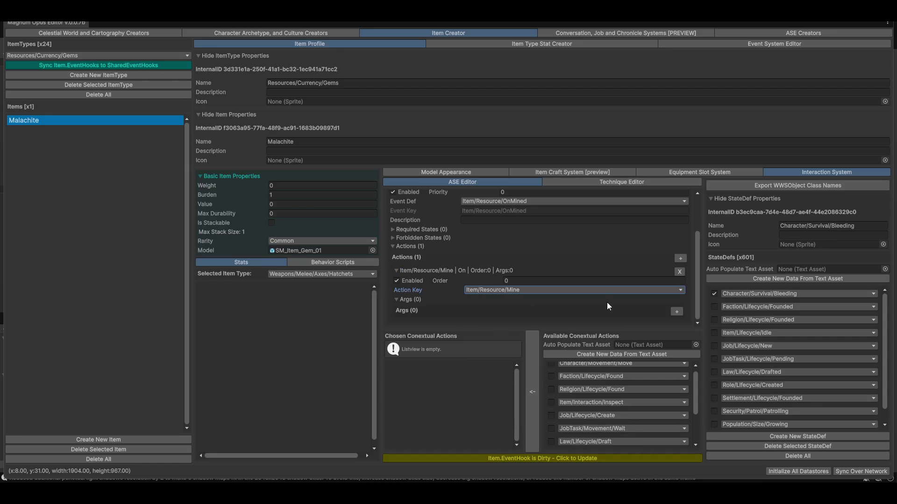
# - Add a String argument NewArg to the Mine action, focus its Value field, then switch to OBS Studio
pyautogui.click(675, 316)
pyautogui.scroll(-1, 466, 302)
pyautogui.click(439, 307)
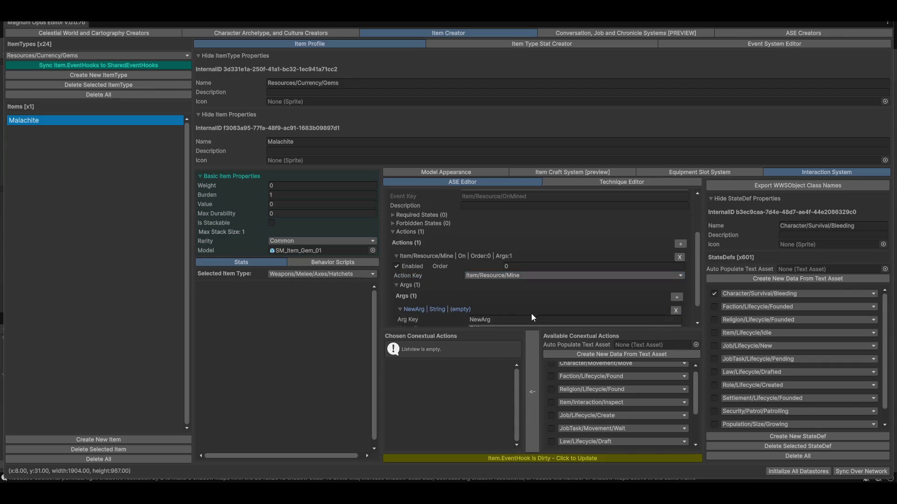
pyautogui.scroll(-2, 531, 313)
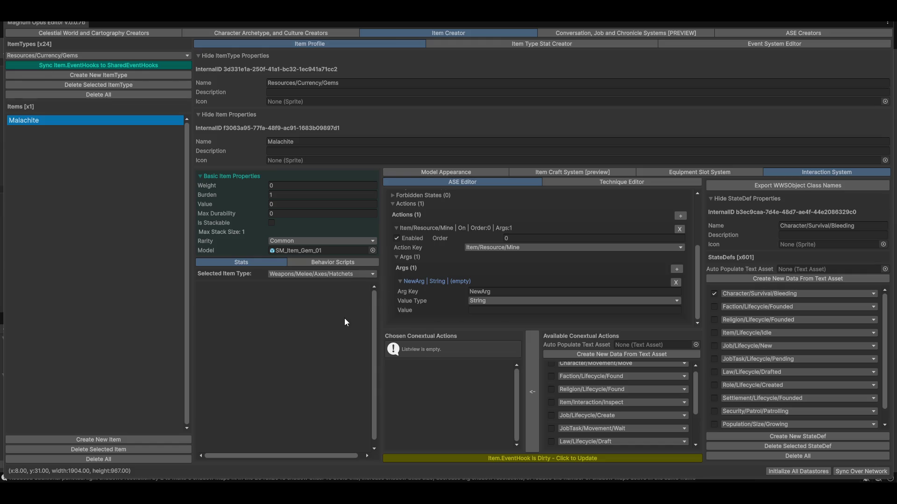
pyautogui.click(484, 311)
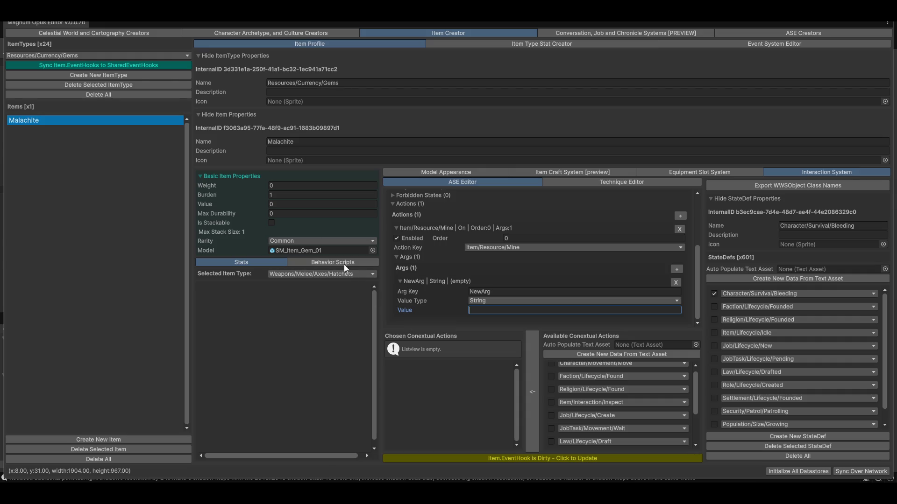
pyautogui.hotkey('alt', 'Tab')
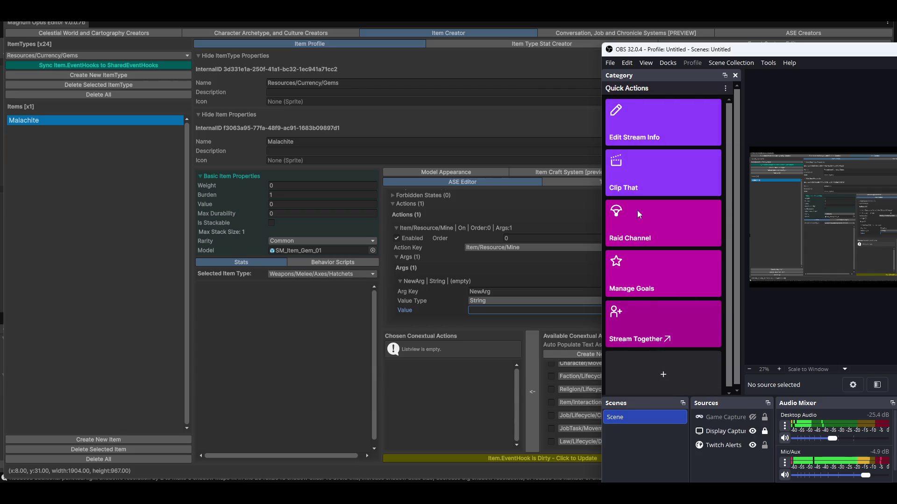
# - Open and close the OBS add quick actions panel
pyautogui.click(663, 376)
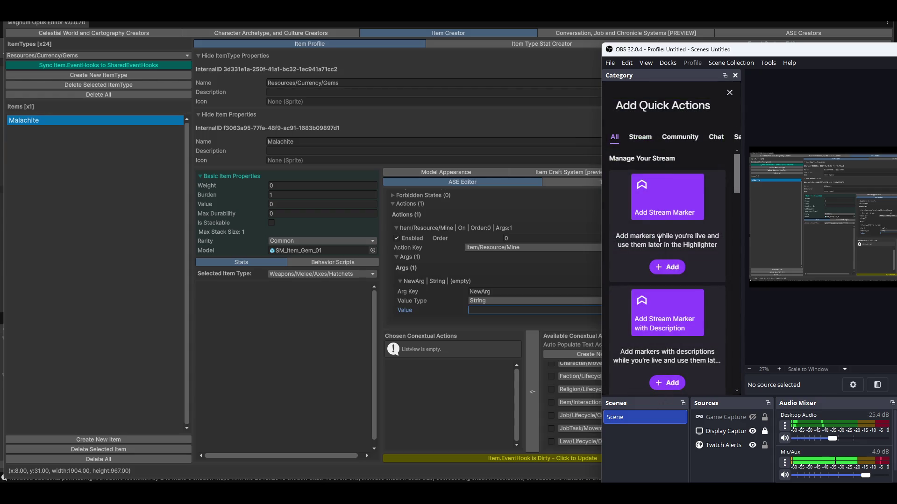
pyautogui.scroll(-5, 637, 306)
pyautogui.scroll(4, 668, 321)
pyautogui.click(729, 92)
# - Move OBS off screen, delete NewArg from the Mine action, and view the Model Appearance preview
pyautogui.moveTo(735, 45); pyautogui.dragTo(896, 47)
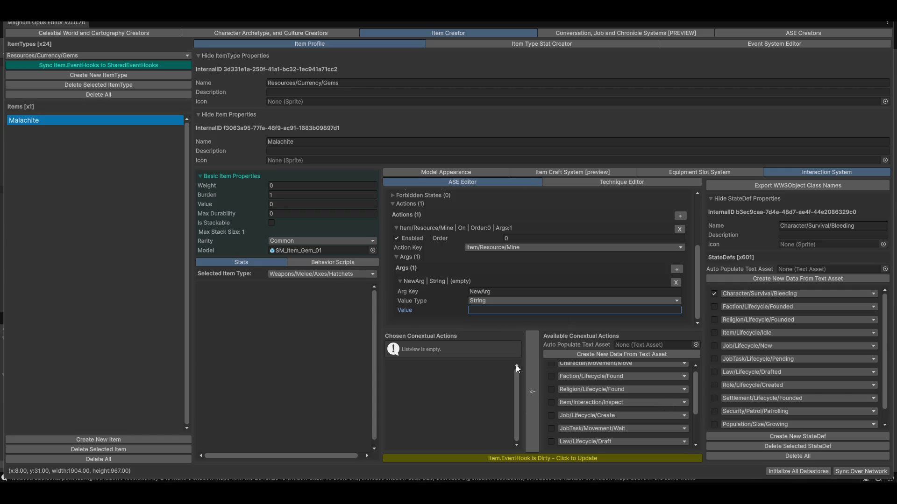
pyautogui.click(677, 283)
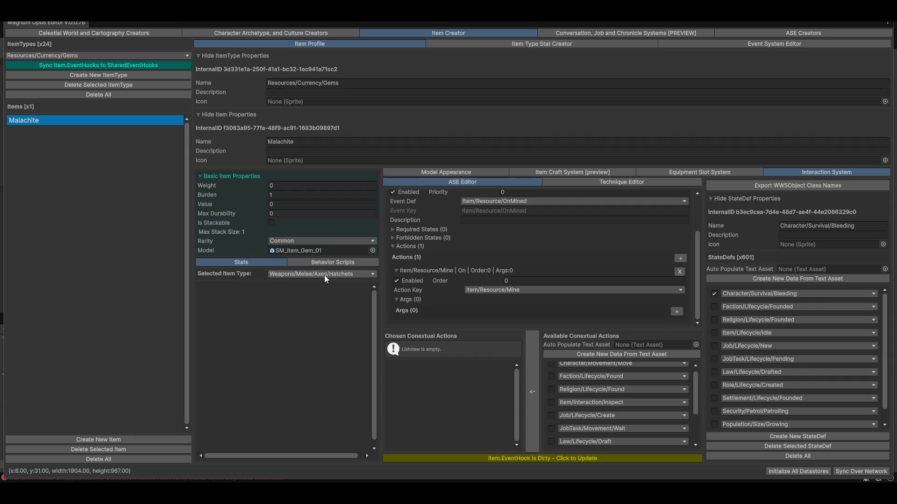
pyautogui.click(421, 171)
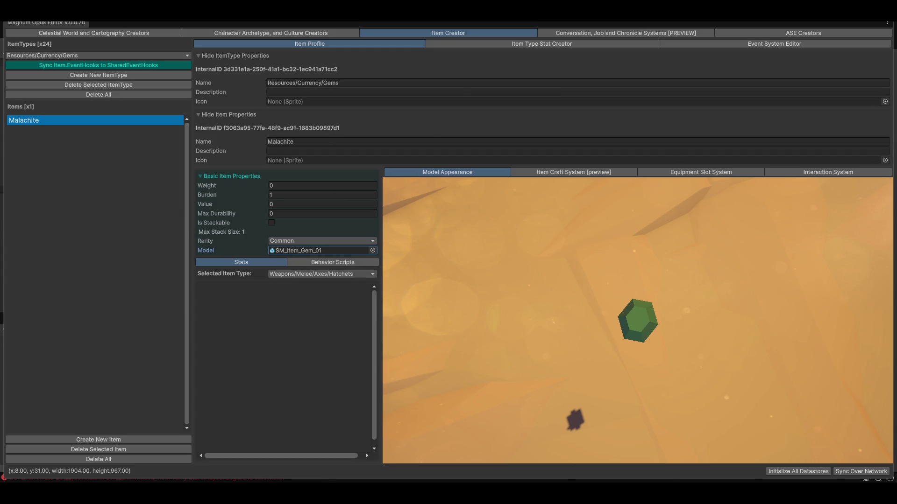
# - Un-maximize the Magnum Opus Editor window with Shift+Space to reveal the full Unity editor
pyautogui.hotkey('shift', 'space')
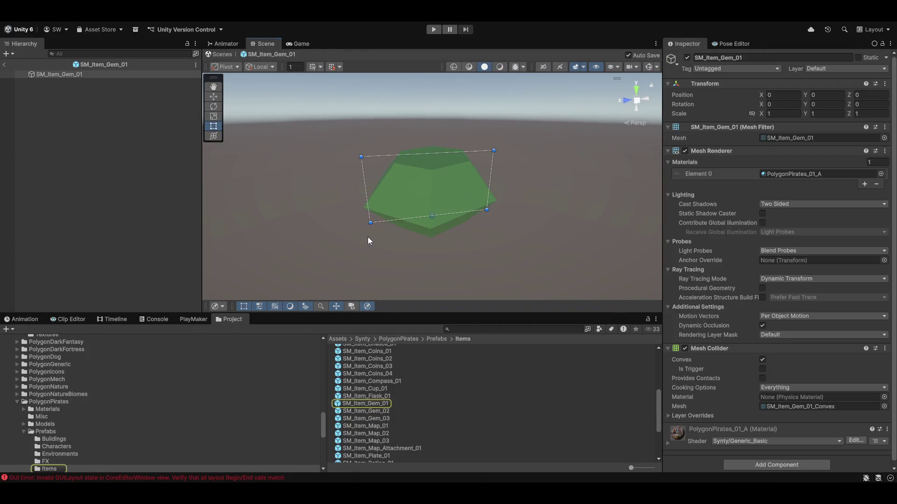
# - Orbit around the gem and expand its PolygonPirates_01_A material settings
pyautogui.moveTo(368, 237)
pyautogui.mouseDown()
pyautogui.moveTo(511, 240)
pyautogui.moveTo(516, 224)
pyautogui.moveTo(436, 214)
pyautogui.mouseUp()
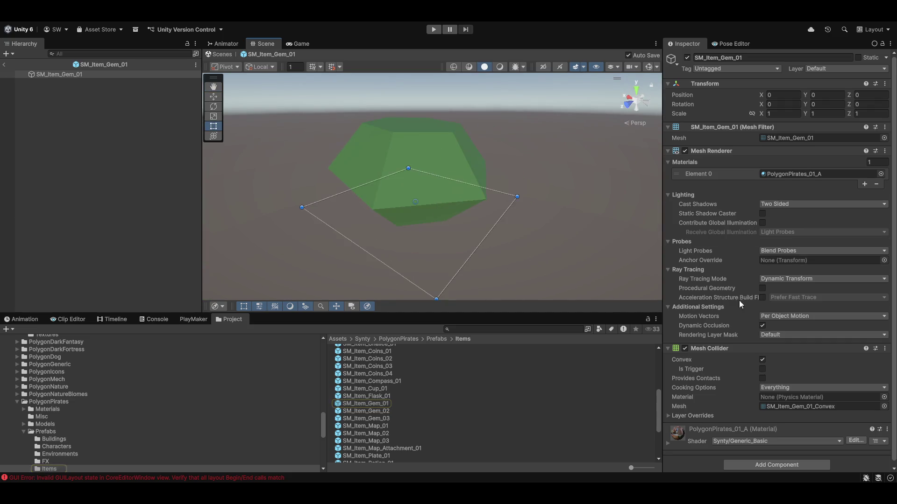
pyautogui.scroll(-1, 739, 301)
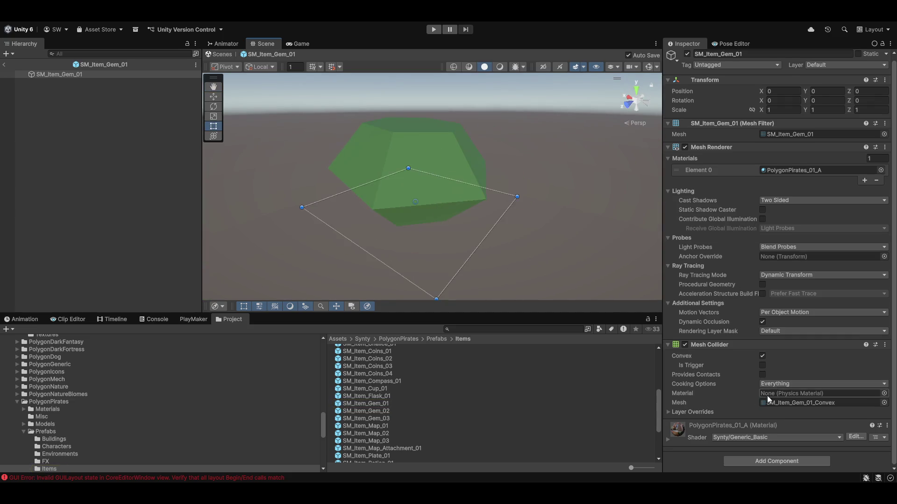
pyautogui.click(671, 439)
pyautogui.scroll(-10, 725, 417)
pyautogui.scroll(-5, 732, 445)
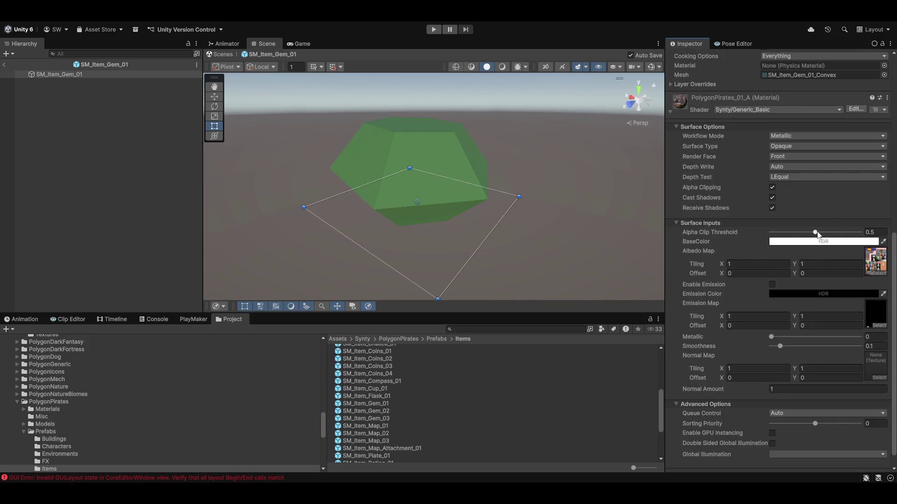
# - Set the material's BaseColor to a fully saturated cyan with intensity 1
pyautogui.click(850, 242)
pyautogui.click(800, 203)
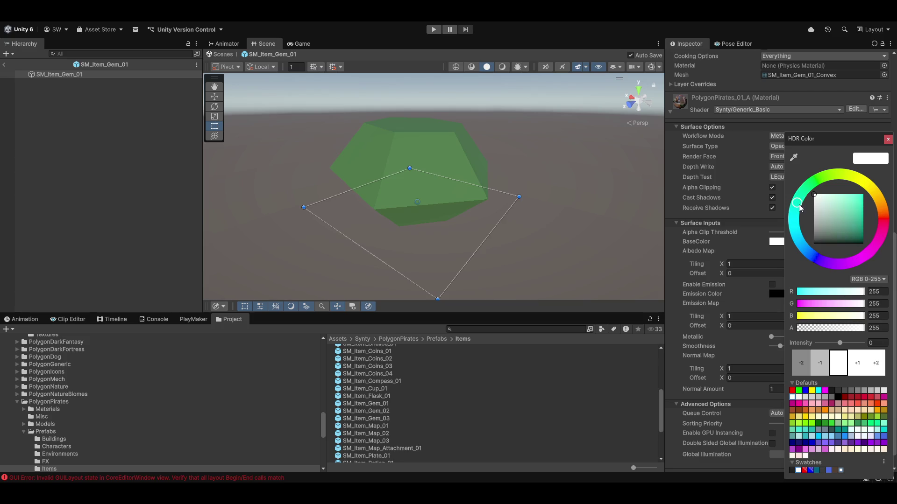
pyautogui.click(862, 195)
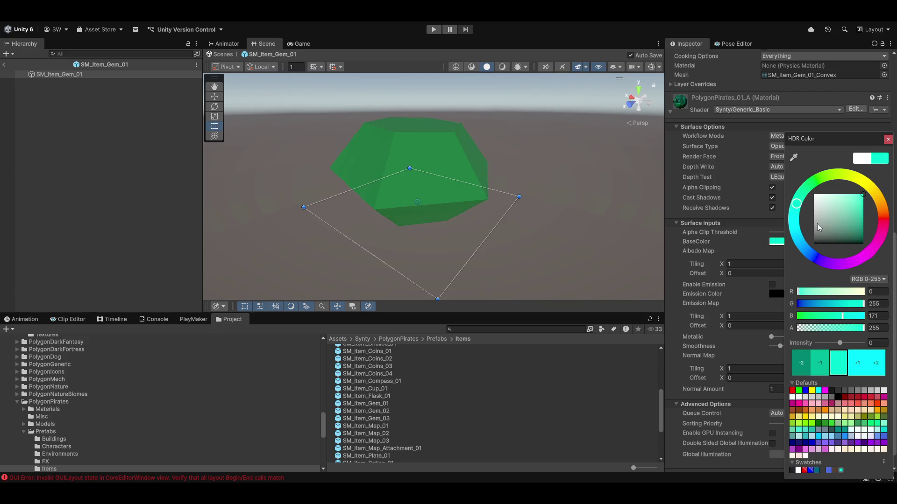
pyautogui.moveTo(797, 208)
pyautogui.mouseDown()
pyautogui.moveTo(794, 220)
pyautogui.moveTo(796, 204)
pyautogui.mouseUp()
pyautogui.click(874, 343)
pyautogui.write('1')
pyautogui.press('Return')
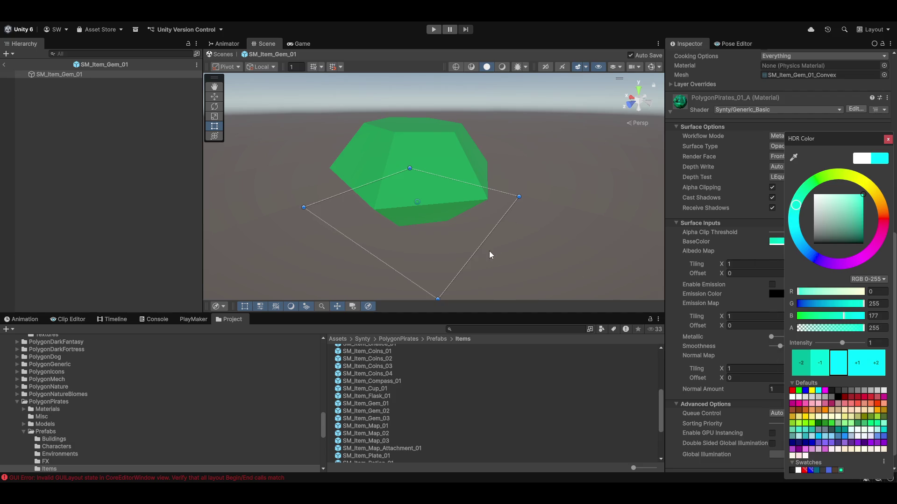
pyautogui.moveTo(490, 254)
pyautogui.mouseDown()
pyautogui.moveTo(438, 266)
pyautogui.moveTo(537, 215)
pyautogui.mouseUp()
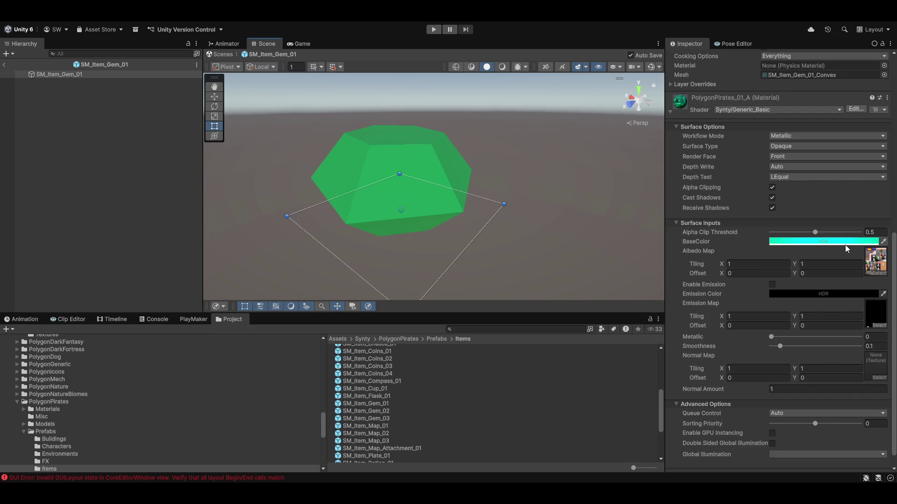
# - Set the Alpha Clip Threshold to 0.5
pyautogui.moveTo(815, 232)
pyautogui.mouseDown()
pyautogui.moveTo(721, 234)
pyautogui.moveTo(787, 230)
pyautogui.moveTo(869, 241)
pyautogui.mouseUp()
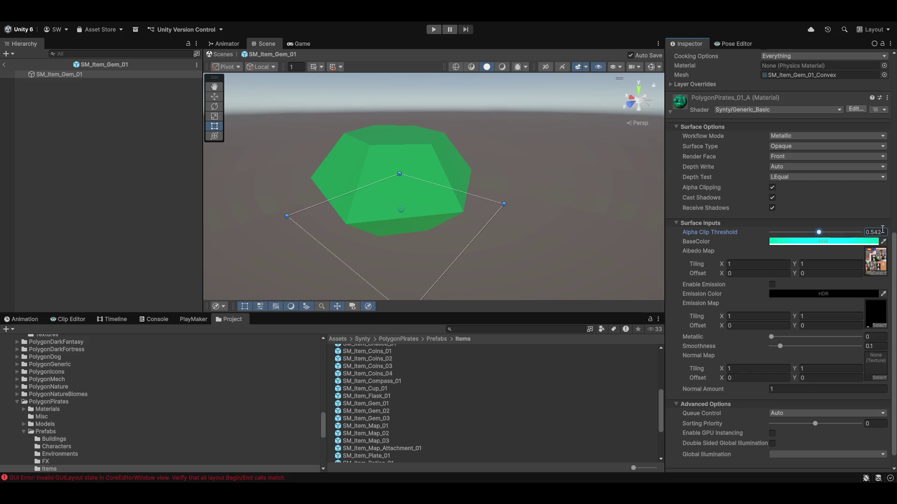
pyautogui.doubleClick(878, 232)
pyautogui.write('0.5')
pyautogui.press('Return')
# - Raise the cyan base colour's intensity and lower the alpha clip threshold to 0.315
pyautogui.click(815, 241)
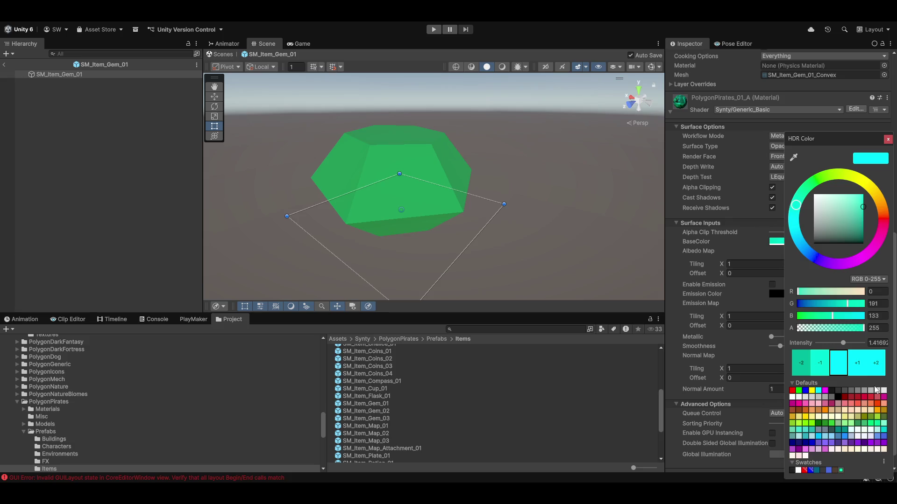
pyautogui.click(857, 364)
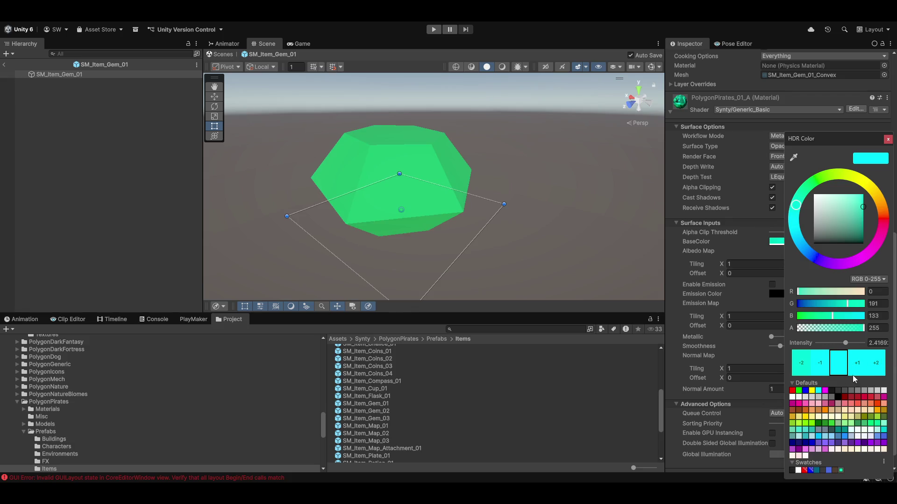
pyautogui.click(888, 139)
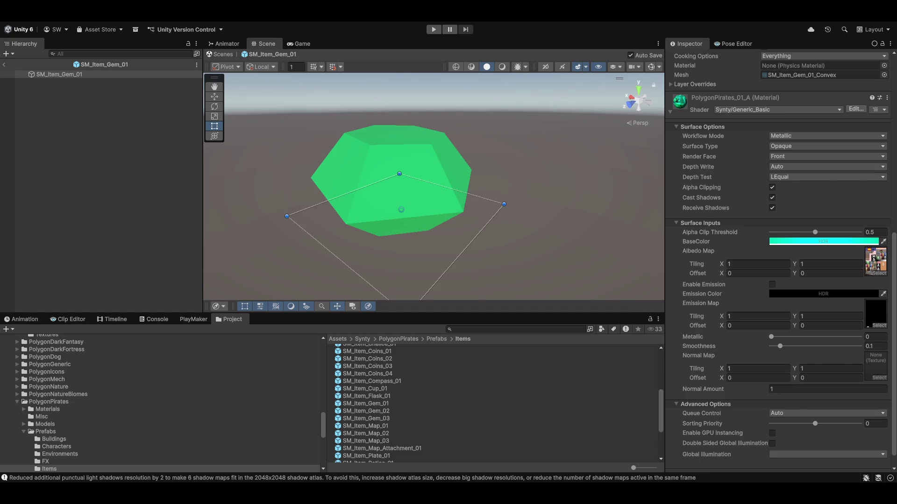
pyautogui.moveTo(816, 232); pyautogui.dragTo(799, 232)
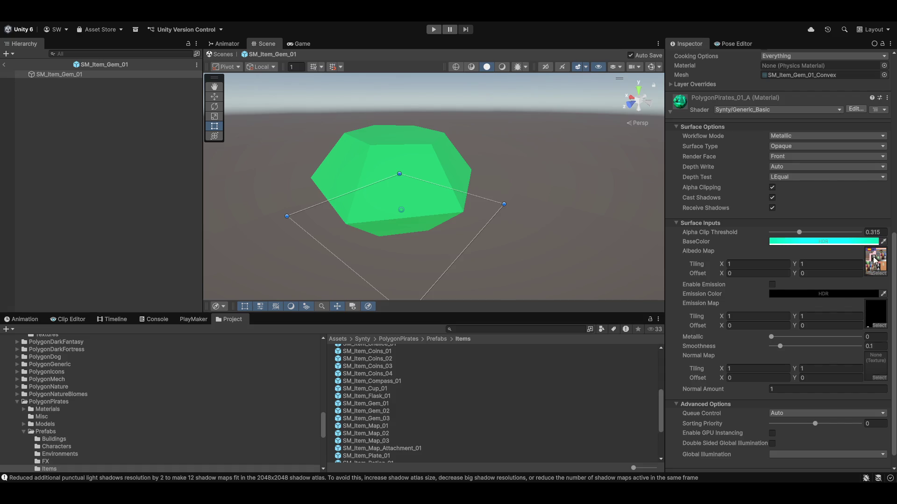
# - Set alpha clip threshold to 0.5, switch the surface to Transparent, then lower it to about 0.41
pyautogui.click(876, 232)
pyautogui.press('BackSpace')
pyautogui.write('0.5')
pyautogui.click(784, 147)
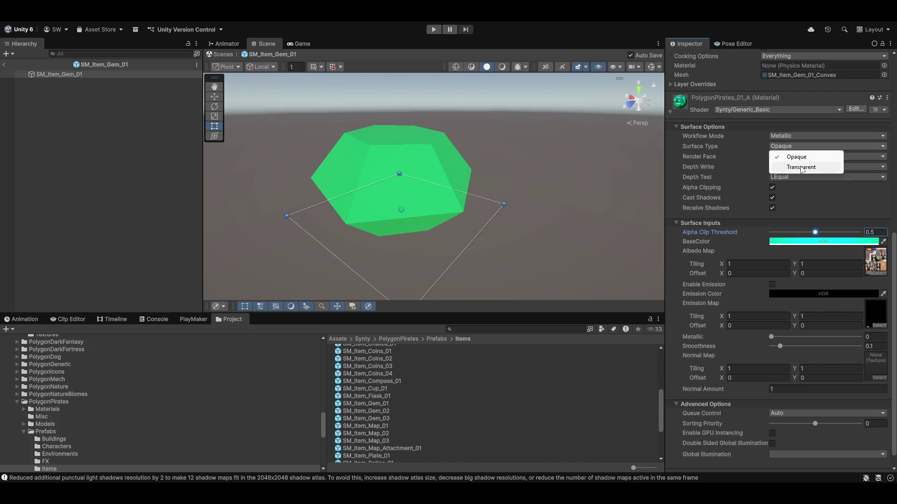
pyautogui.click(803, 167)
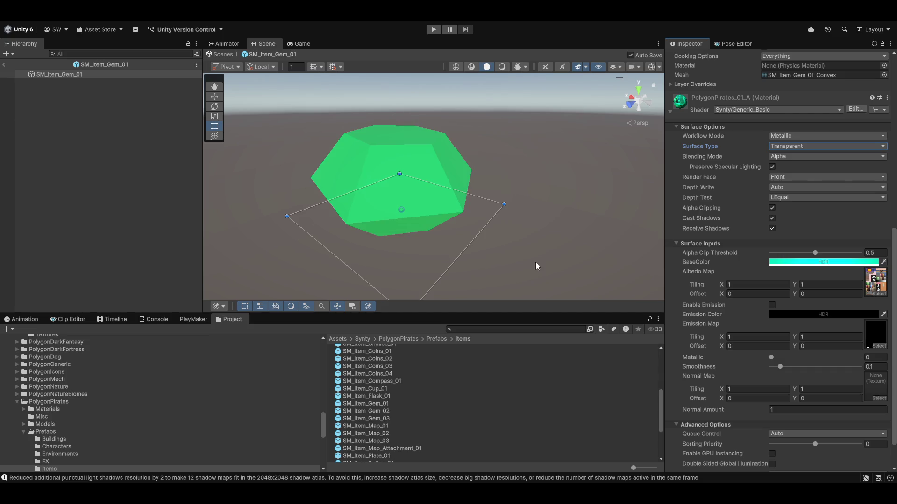
pyautogui.moveTo(815, 254)
pyautogui.mouseDown()
pyautogui.moveTo(783, 254)
pyautogui.moveTo(859, 252)
pyautogui.moveTo(814, 253)
pyautogui.mouseUp()
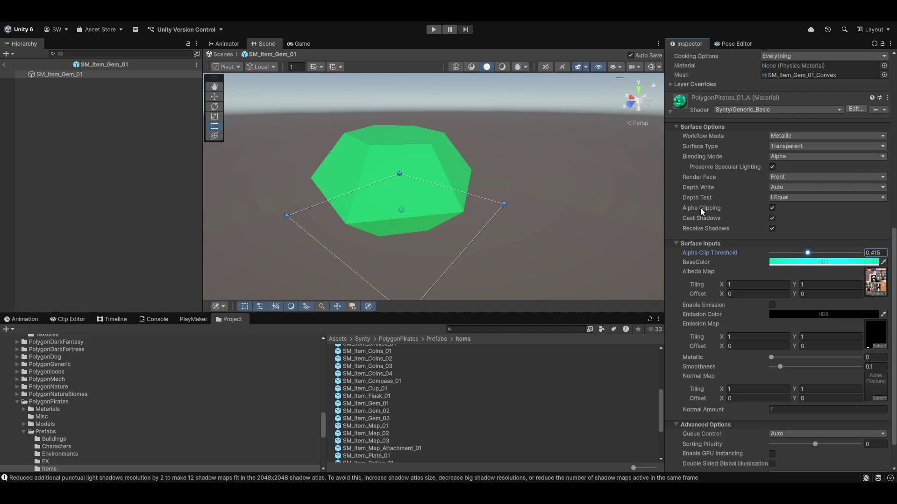
# - Turn off alpha clipping and set the threshold to 0.489
pyautogui.click(772, 208)
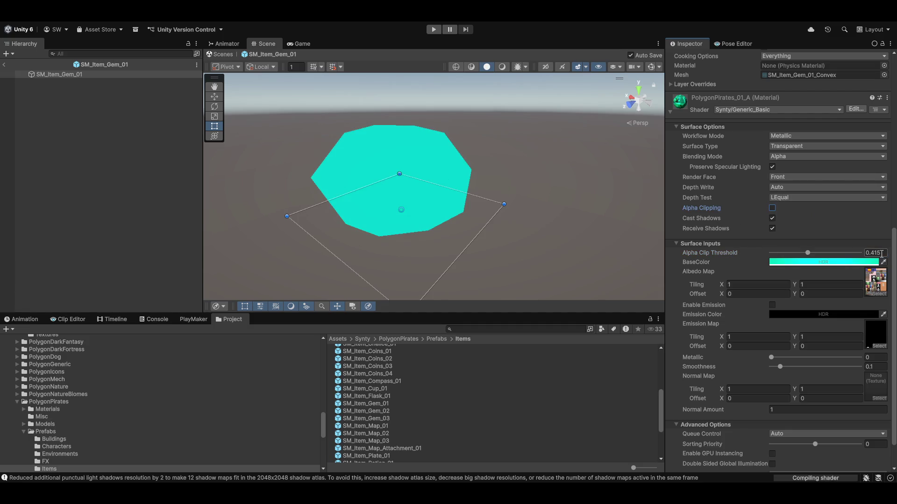
pyautogui.click(808, 255)
pyautogui.write('0.5')
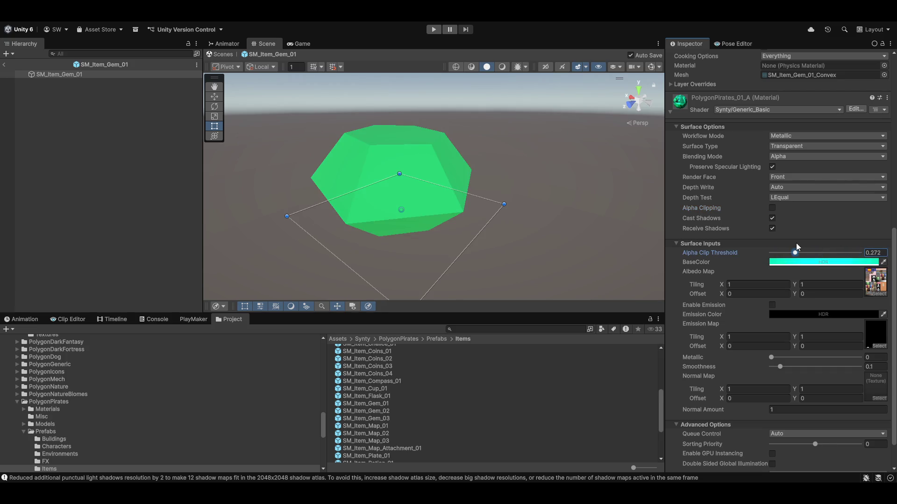
pyautogui.moveTo(810, 251); pyautogui.dragTo(808, 252)
# - Switch the blending mode to Premultiply and view the gem from another angle
pyautogui.click(794, 157)
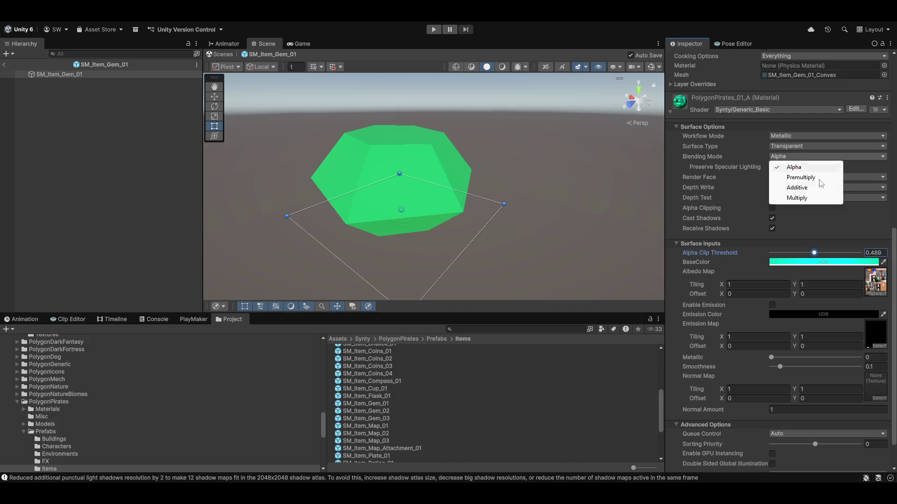
pyautogui.click(843, 340)
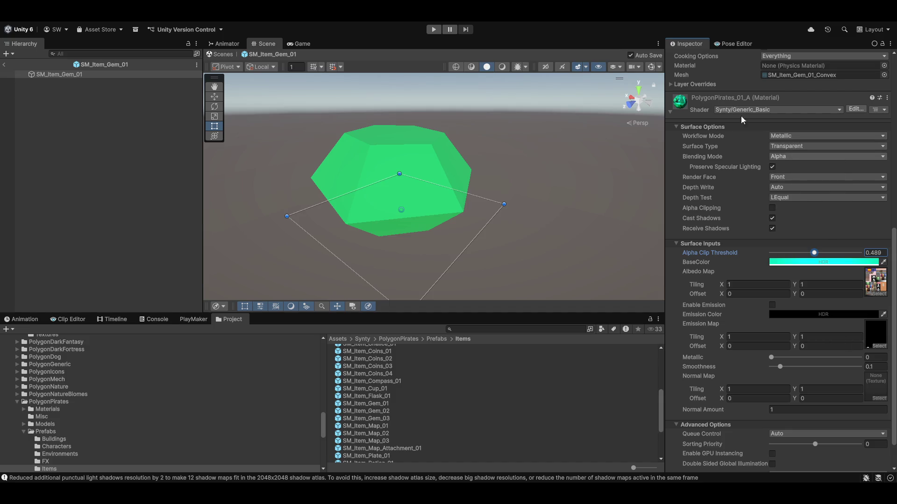
pyautogui.click(794, 157)
pyautogui.click(788, 204)
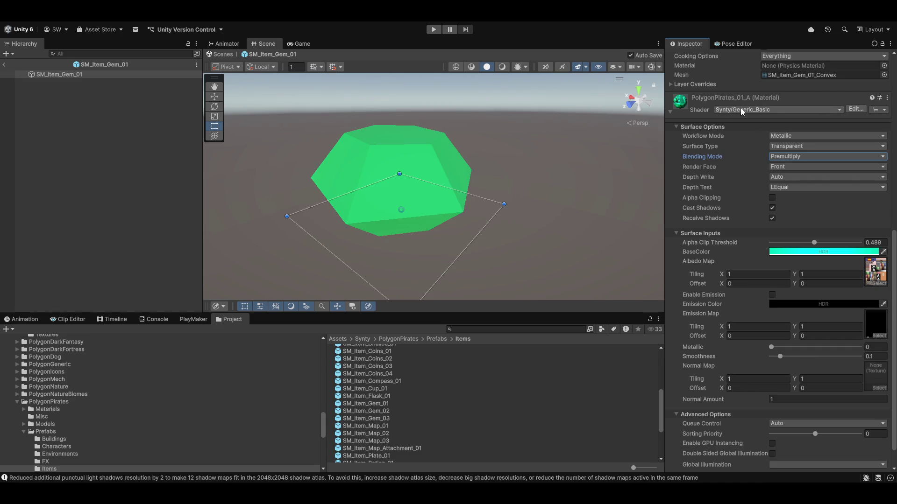
pyautogui.moveTo(555, 192); pyautogui.dragTo(615, 192)
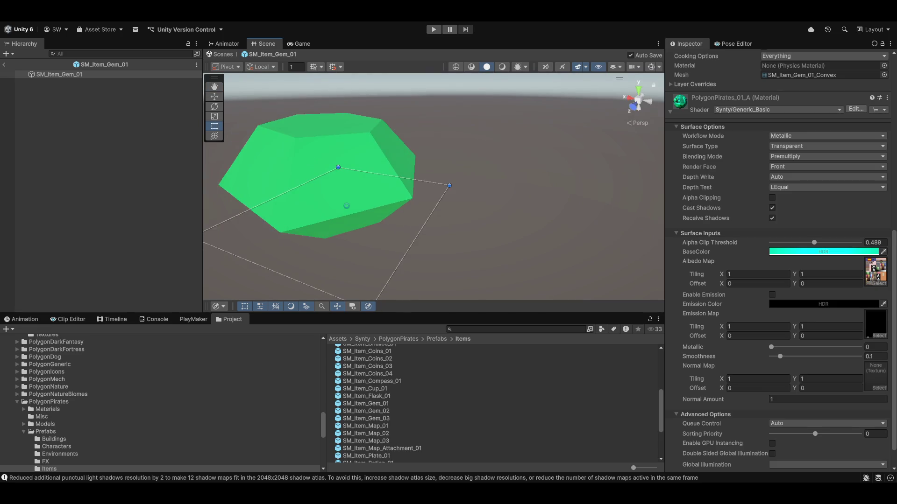
# - Set the base colour to white with an intensity of 01
pyautogui.click(830, 255)
pyautogui.click(814, 194)
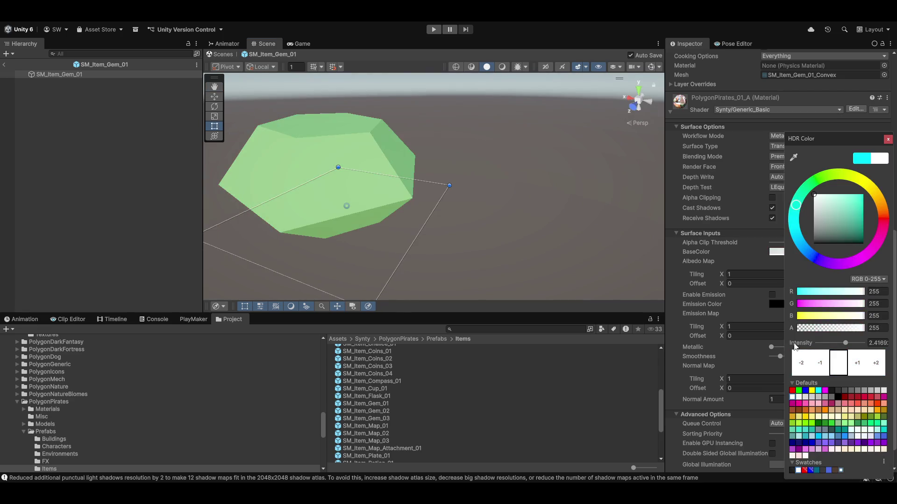
pyautogui.click(875, 344)
pyautogui.write('0')
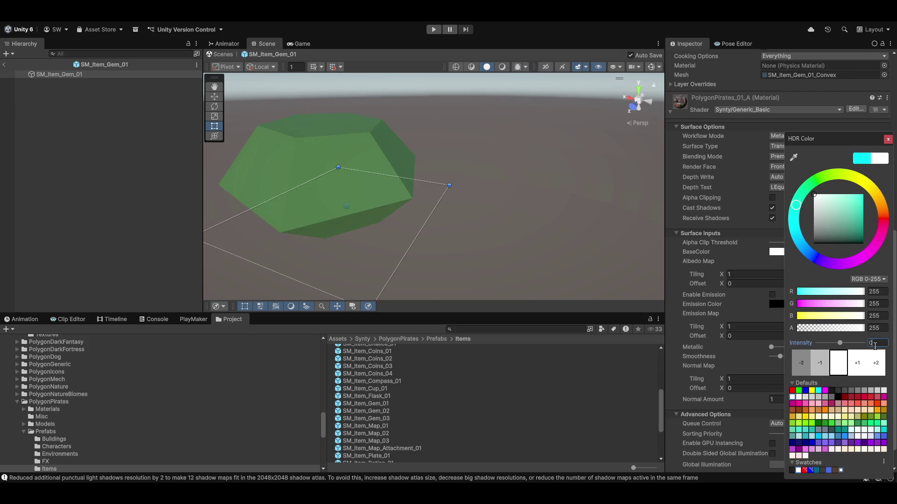
pyautogui.write('1')
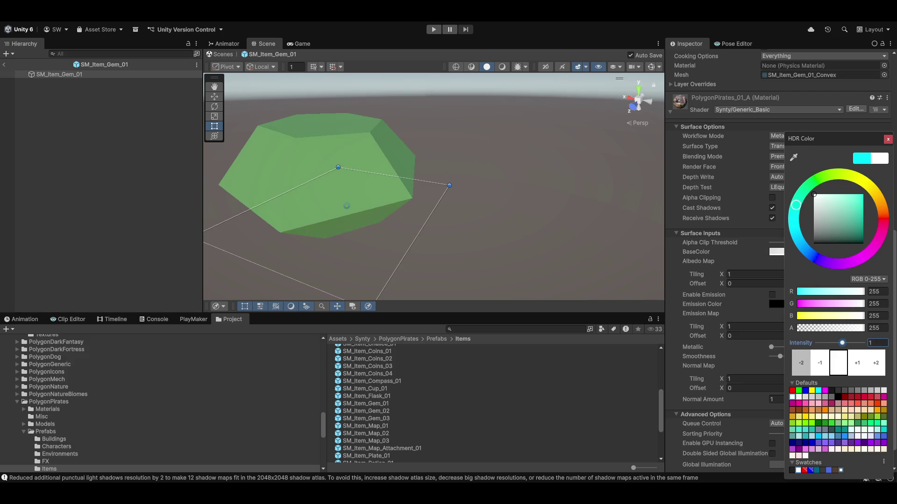
pyautogui.click(775, 288)
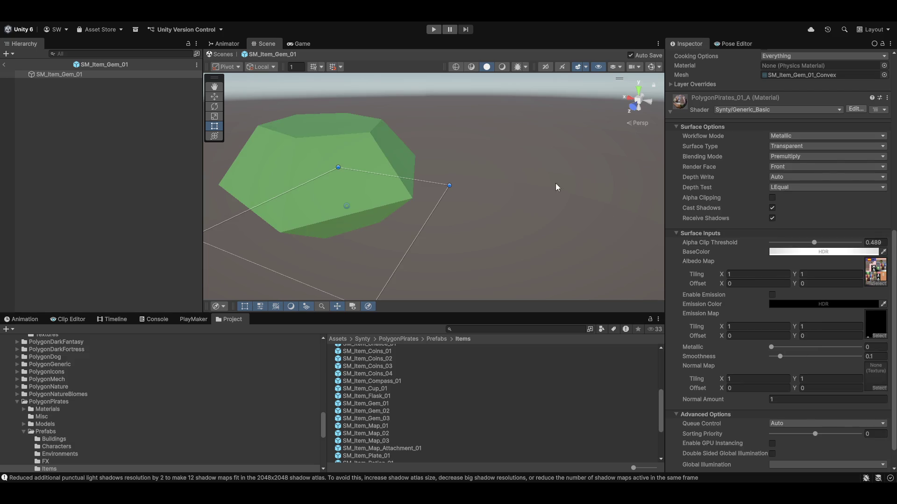
# - Make the surface Opaque with alpha clipping on, frame the gem, and exit prefab editing
pyautogui.click(800, 146)
pyautogui.click(789, 157)
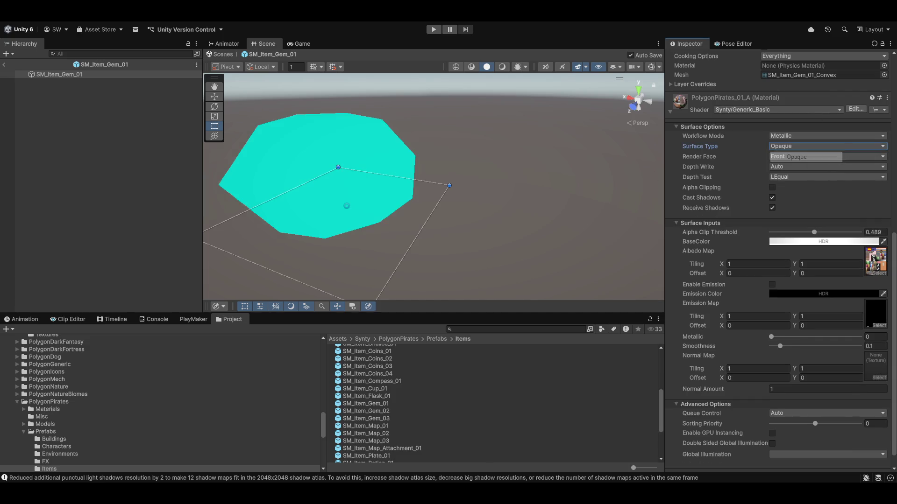
pyautogui.click(772, 187)
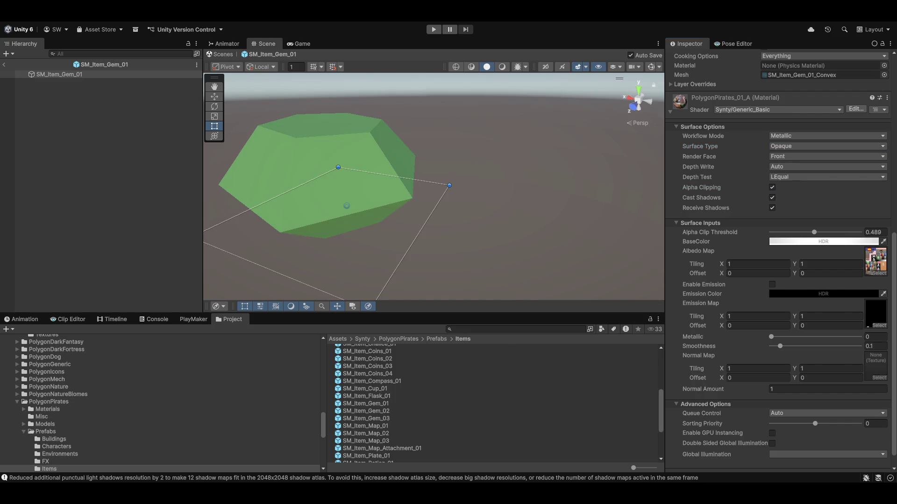
pyautogui.press('f')
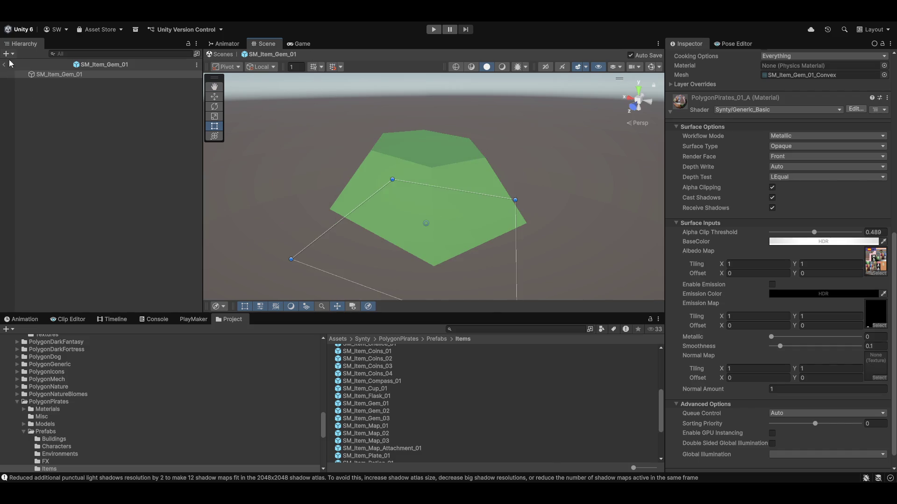
pyautogui.click(4, 64)
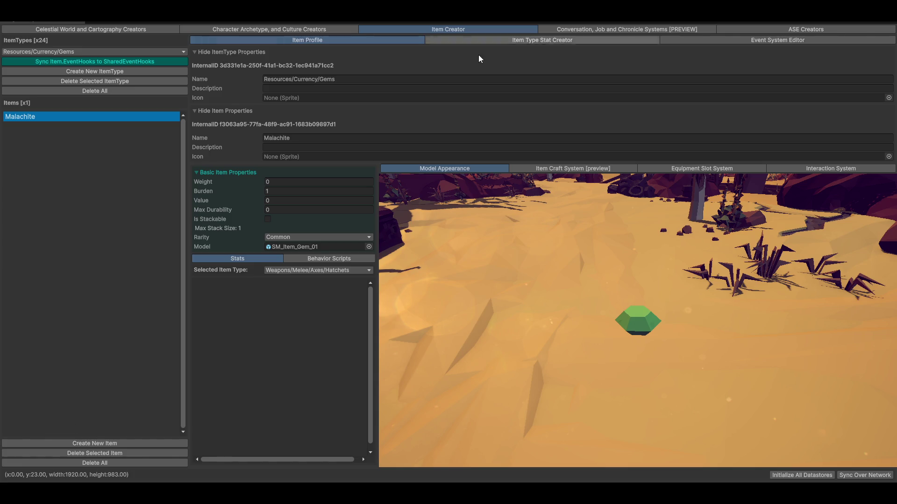
# - Switch to the Conversation, Job and Chronicle Systems [PREVIEW] tab and zoom out the Swordarm McGee node graph
pyautogui.click(674, 28)
pyautogui.scroll(-3, 341, 222)
pyautogui.moveTo(342, 221)
pyautogui.mouseDown()
pyautogui.moveTo(417, 239)
pyautogui.moveTo(347, 246)
pyautogui.moveTo(371, 270)
pyautogui.moveTo(378, 251)
pyautogui.mouseUp()
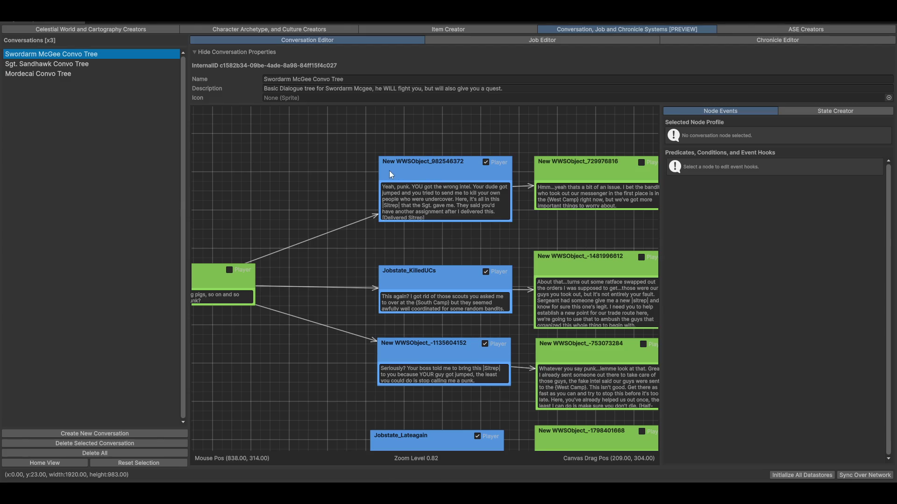
pyautogui.moveTo(286, 215); pyautogui.dragTo(410, 164)
pyautogui.moveTo(335, 228); pyautogui.dragTo(275, 299)
pyautogui.moveTo(334, 471)
pyautogui.mouseDown()
pyautogui.moveTo(428, 327)
pyautogui.moveTo(372, 400)
pyautogui.moveTo(350, 412)
pyautogui.mouseUp()
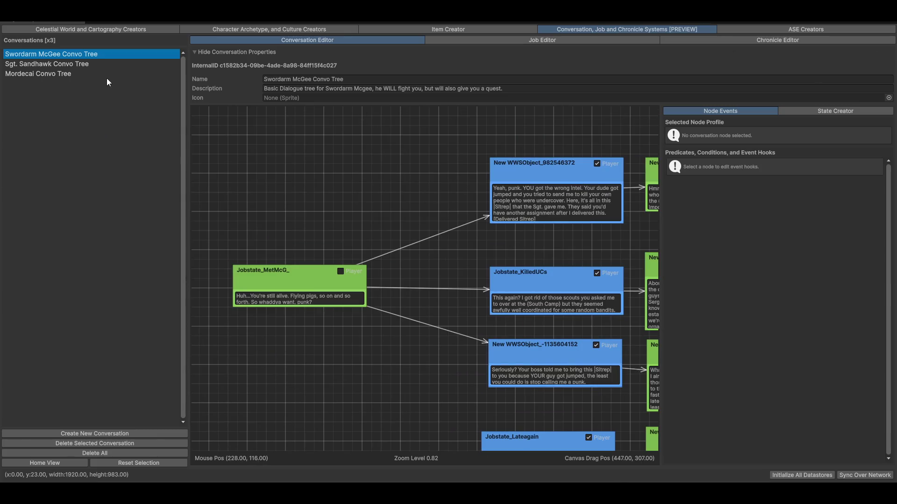
pyautogui.click(321, 25)
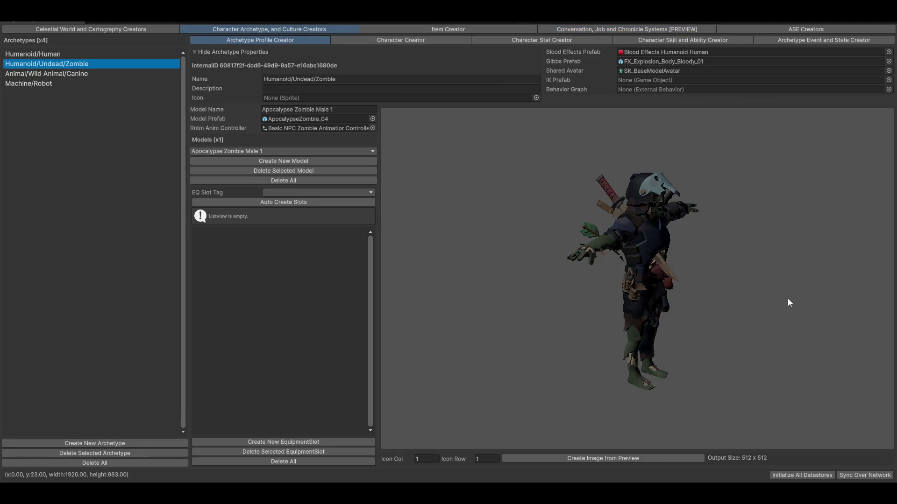
pyautogui.click(54, 55)
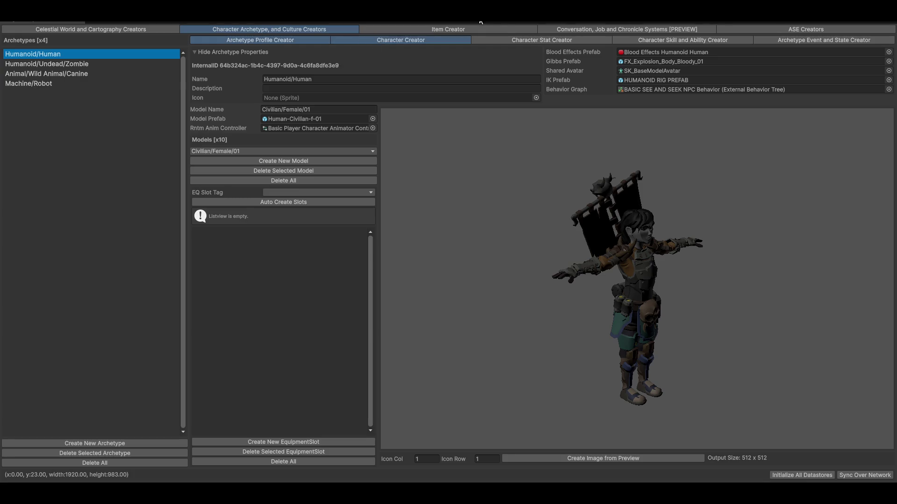
pyautogui.click(397, 39)
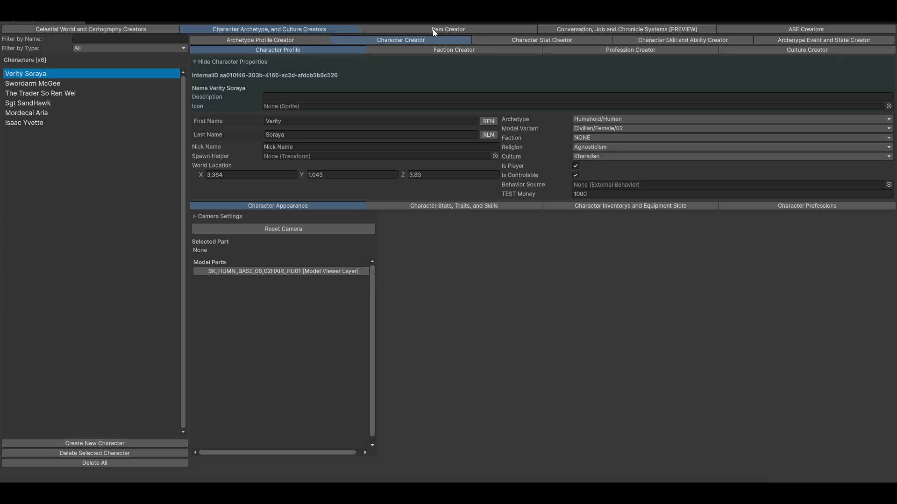
# - Zoom the preview out, then toggle the Hide Character Properties foldout closed, open, and closed again
pyautogui.moveTo(491, 325)
pyautogui.mouseDown()
pyautogui.moveTo(671, 343)
pyautogui.moveTo(610, 364)
pyautogui.moveTo(711, 365)
pyautogui.moveTo(743, 383)
pyautogui.moveTo(736, 362)
pyautogui.moveTo(731, 382)
pyautogui.mouseUp()
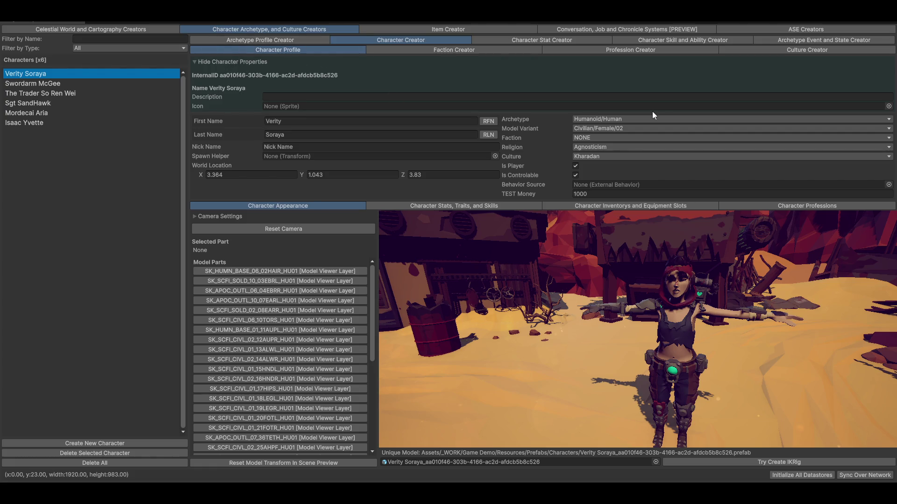
pyautogui.click(209, 62)
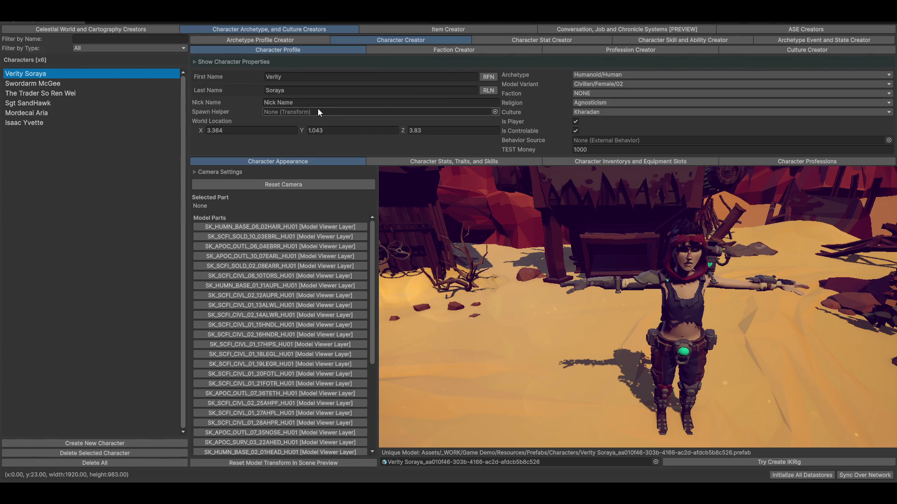
pyautogui.click(234, 60)
pyautogui.click(222, 60)
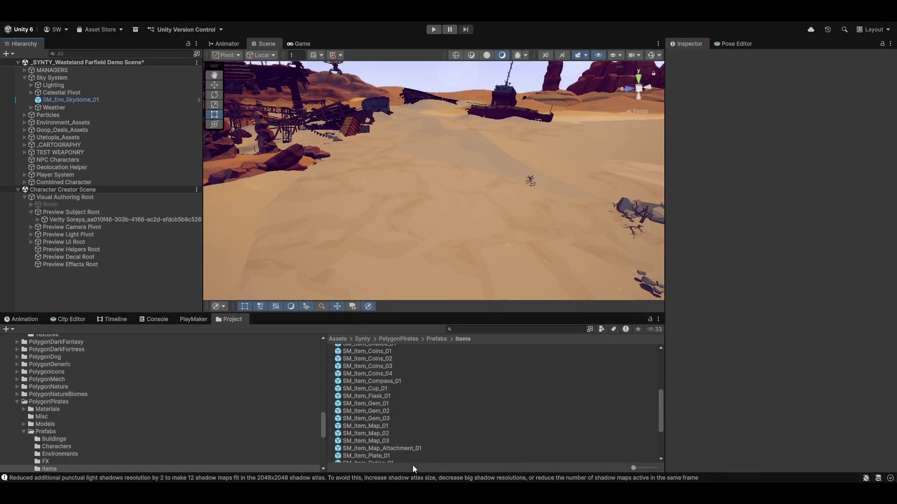
# - Dismiss the antivirus notification, search the Project for 'profileedi', and open ProfileEditor in Visual Studio
pyautogui.scroll(3, 426, 441)
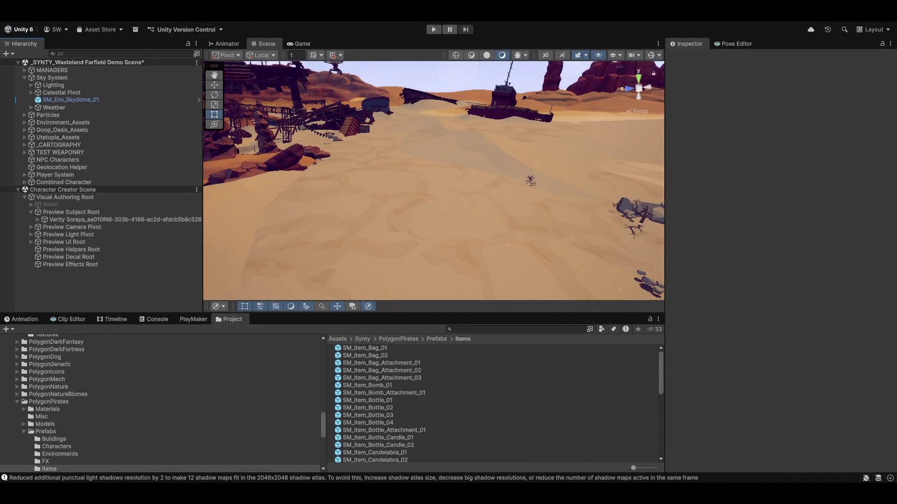
pyautogui.moveTo(589, 481)
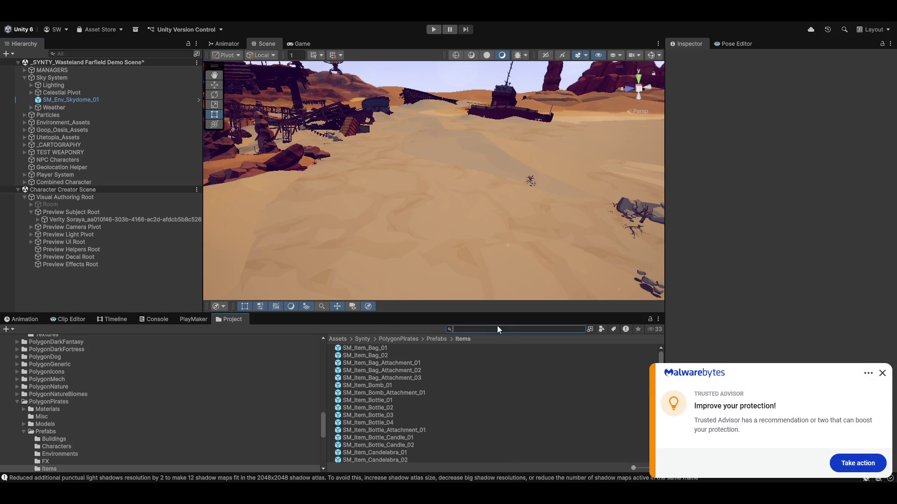
pyautogui.click(882, 374)
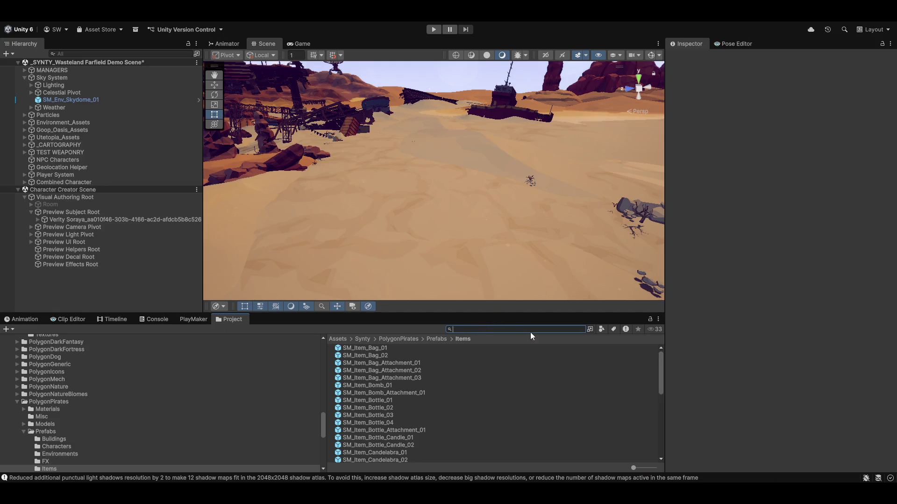
pyautogui.write('prtofileedi')
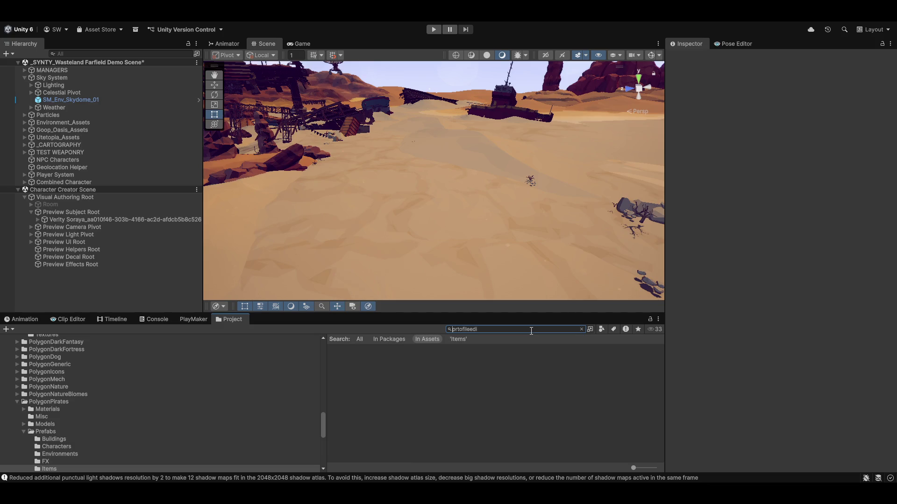
pyautogui.press('Delete')
pyautogui.doubleClick(366, 347)
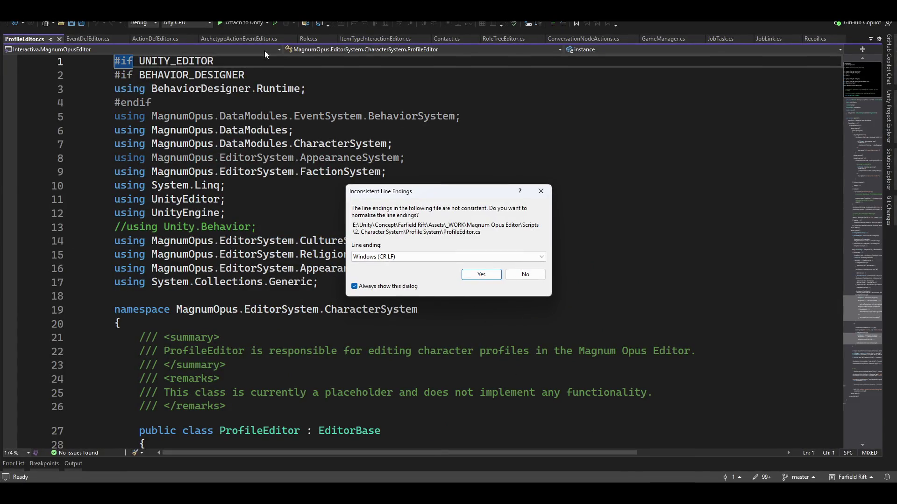
# - Keep the file's existing line endings and remove the empty line 56
pyautogui.click(525, 274)
pyautogui.scroll(-8, 260, 200)
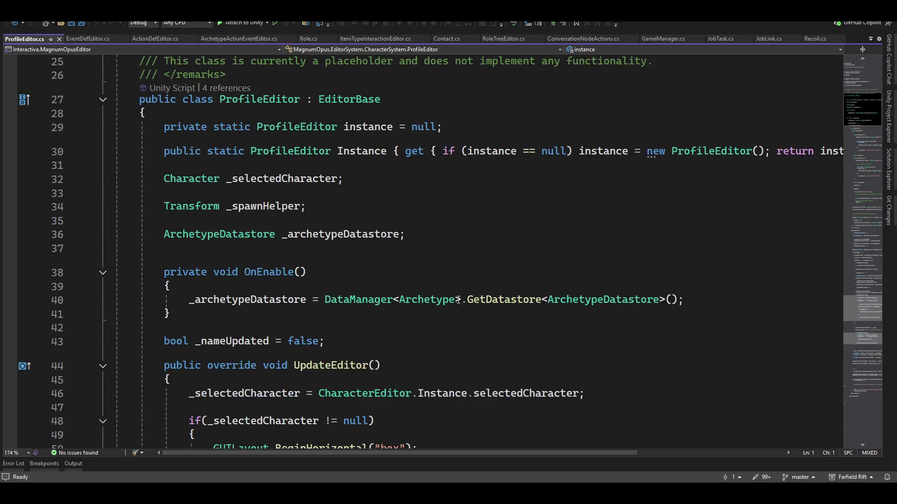
pyautogui.scroll(3, 459, 298)
pyautogui.scroll(-4, 458, 316)
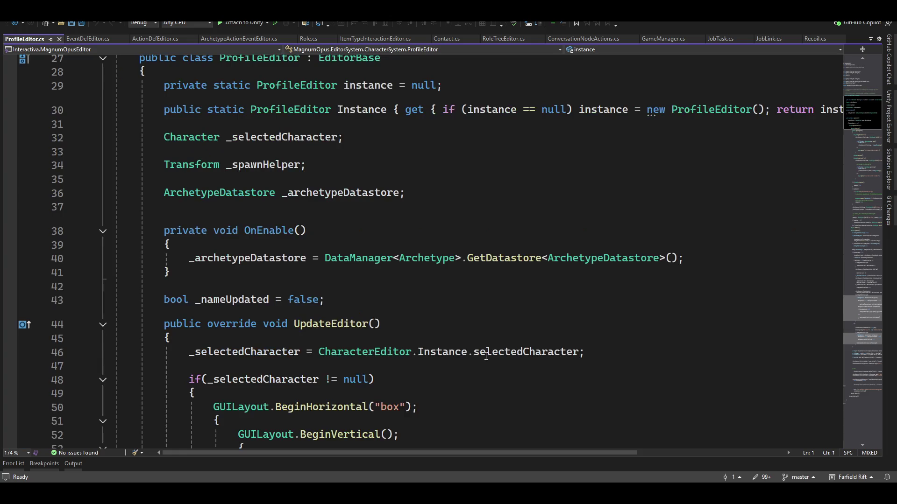
pyautogui.scroll(-4, 444, 345)
pyautogui.scroll(-6, 437, 347)
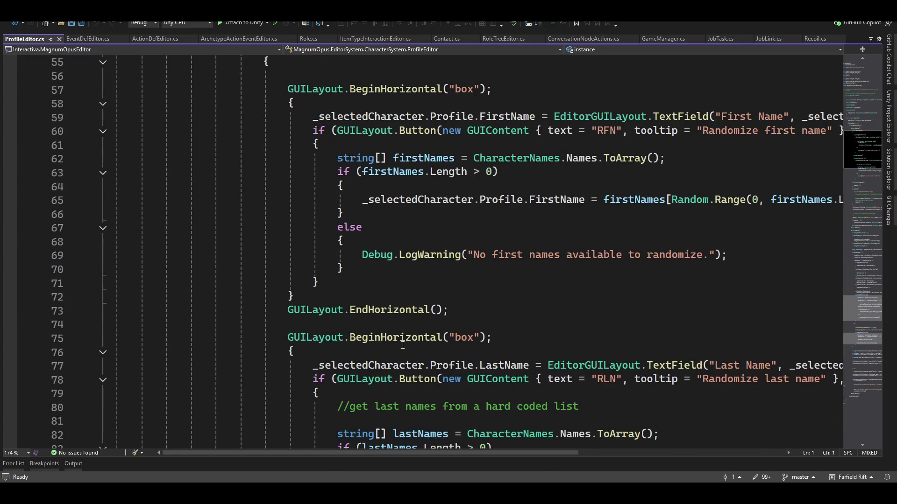
pyautogui.scroll(1, 402, 346)
pyautogui.scroll(2, 402, 345)
pyautogui.click(531, 199)
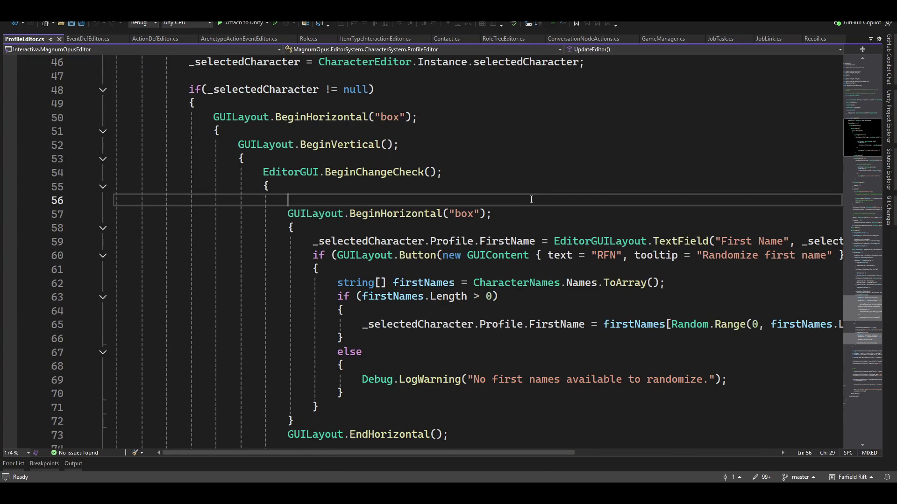
pyautogui.press('Up')
pyautogui.press('Delete')
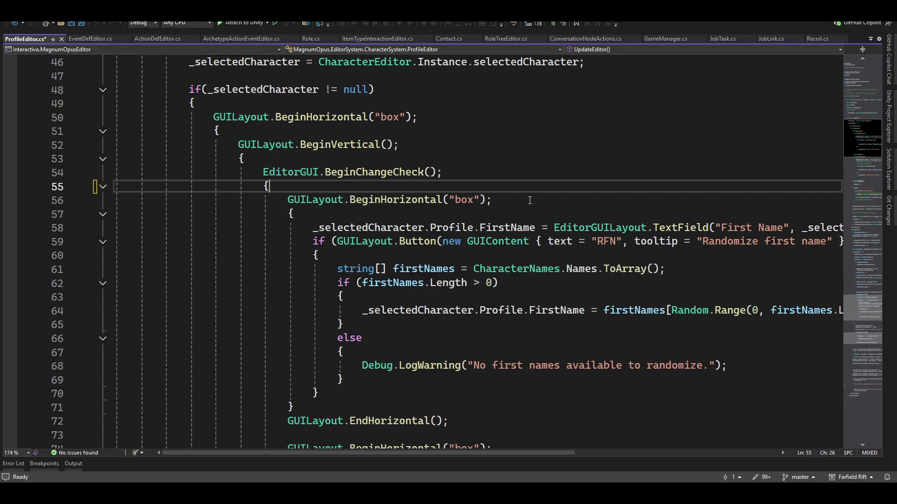
pyautogui.press('Down')
pyautogui.press('Down')
pyautogui.press('Down')
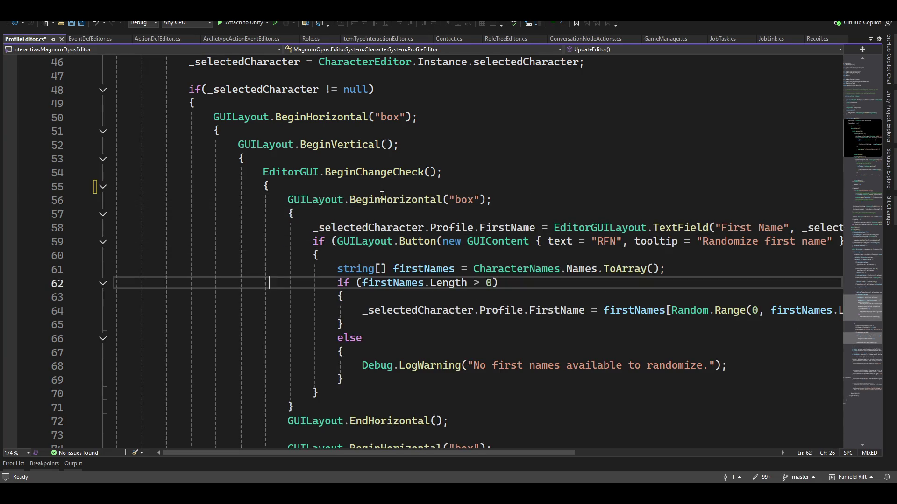
# - Delete the empty line after the closing brace on line 259
pyautogui.scroll(-19, 381, 195)
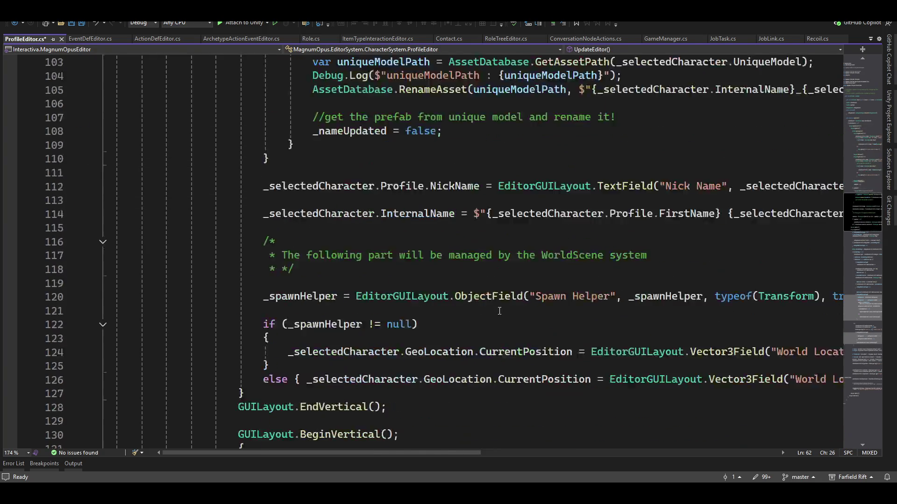
pyautogui.scroll(-20, 500, 312)
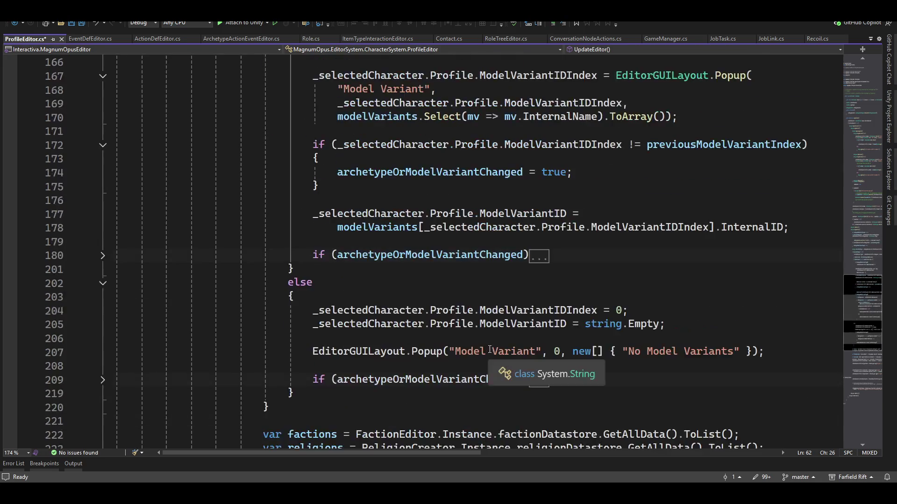
pyautogui.scroll(-6, 490, 349)
pyautogui.scroll(-8, 637, 337)
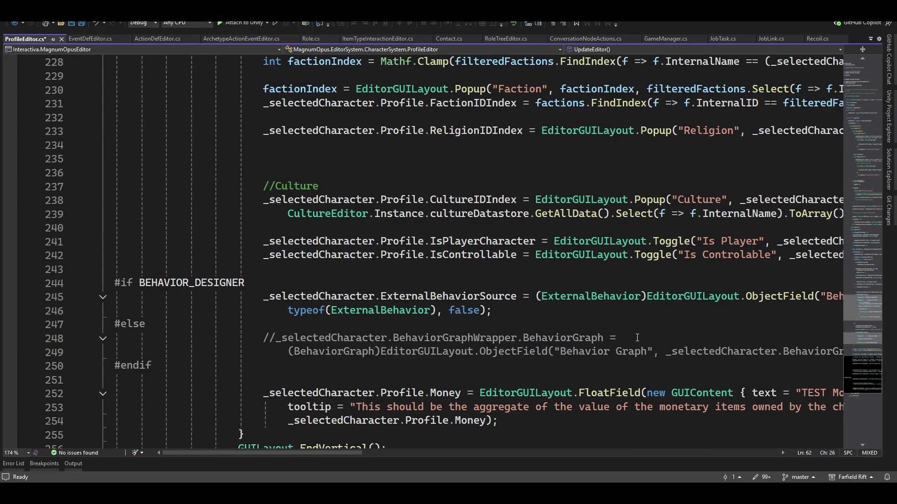
pyautogui.scroll(-5, 370, 231)
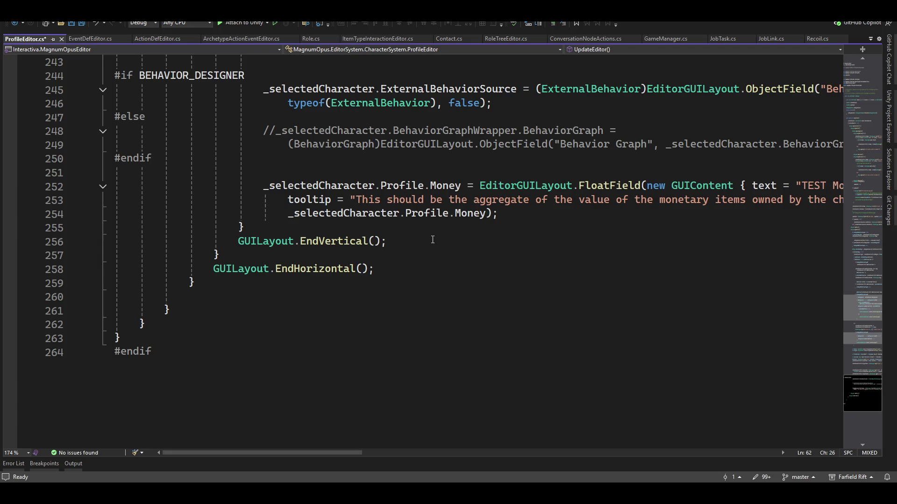
pyautogui.scroll(3, 417, 251)
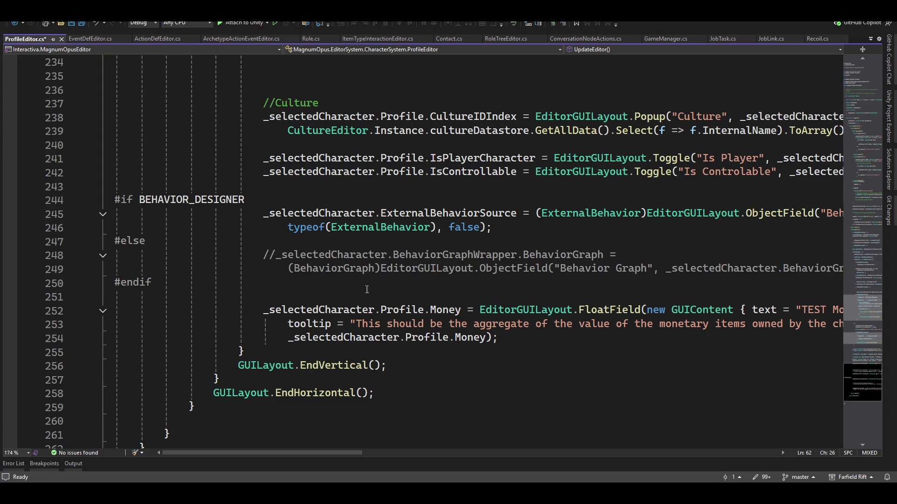
pyautogui.click(217, 406)
pyautogui.press('Delete')
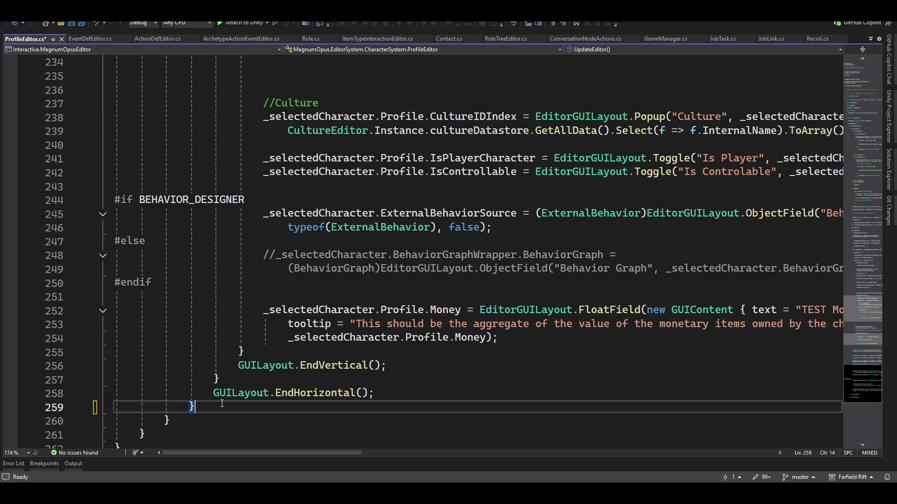
pyautogui.scroll(-5, 304, 365)
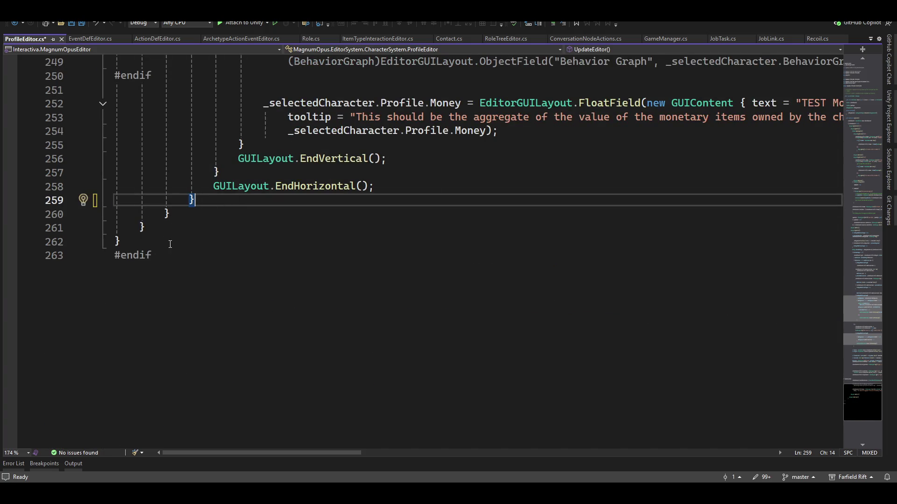
pyautogui.scroll(20, 220, 195)
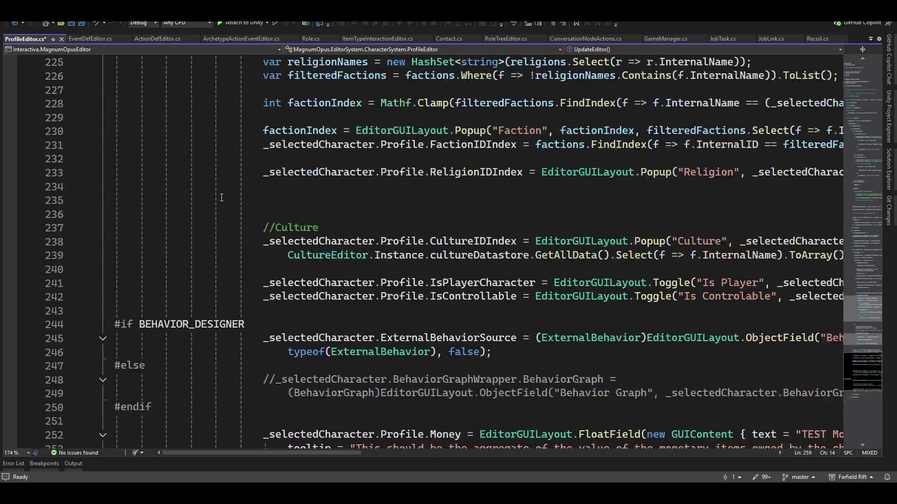
pyautogui.scroll(20, 220, 196)
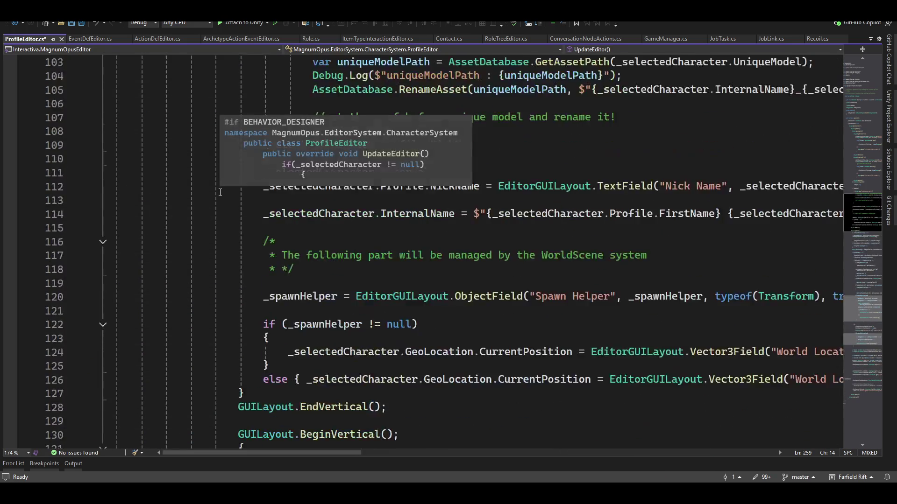
pyautogui.scroll(10, 220, 196)
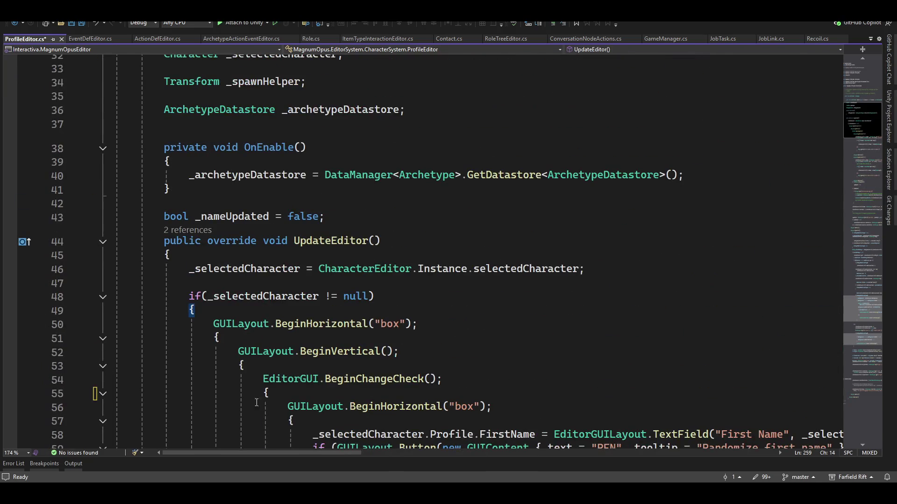
# - Open a blank line above OnEnable for a new field declaration
pyautogui.click(419, 324)
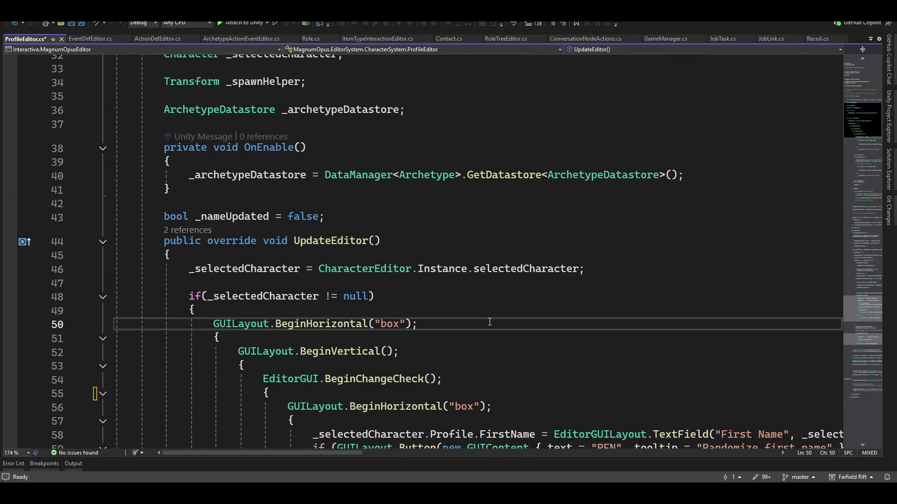
pyautogui.press('Up')
pyautogui.scroll(4, 487, 290)
pyautogui.click(378, 301)
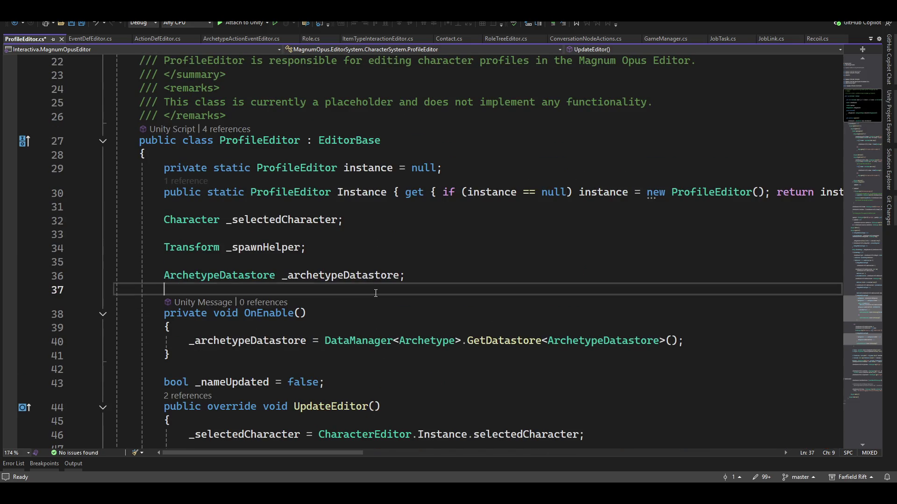
pyautogui.press('Return')
pyautogui.press('Return')
pyautogui.press('Up')
# - Declare 'bool _showProfileControls = true' there, fixing the misspelled 'treu'
pyautogui.write('bool')
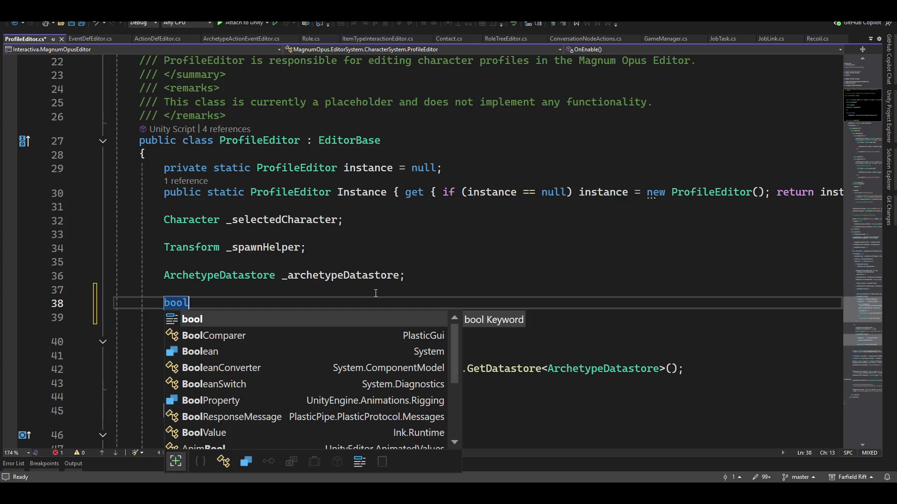
pyautogui.write(' _show')
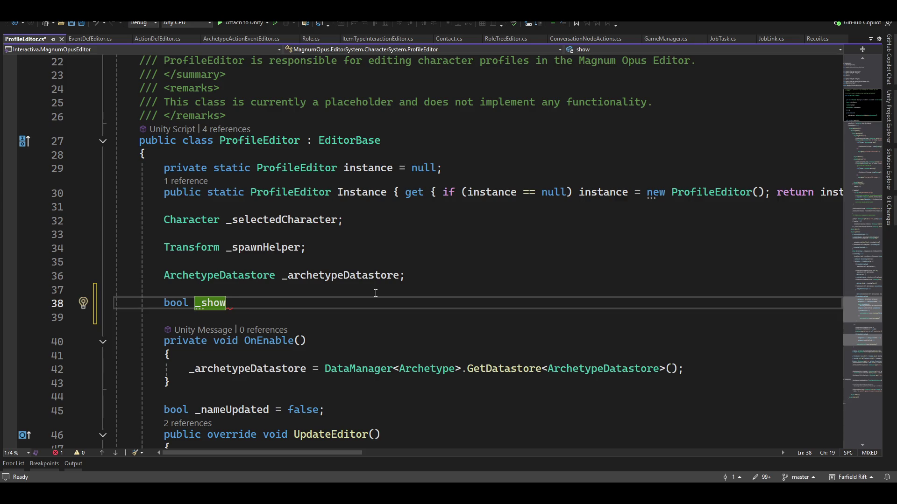
pyautogui.write('Profile')
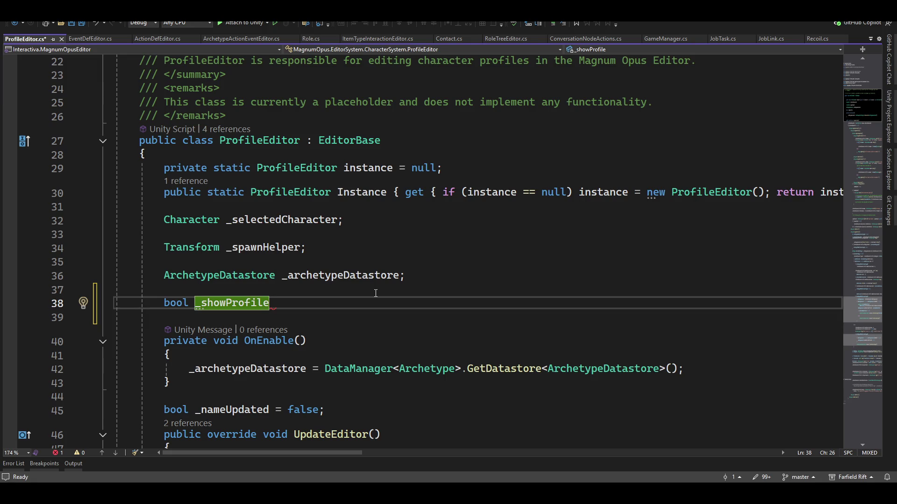
pyautogui.write('Control')
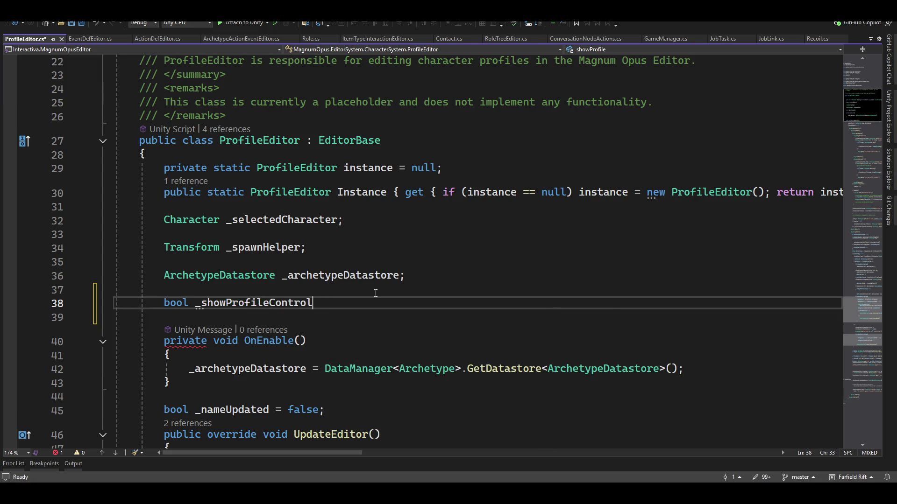
pyautogui.write('s = treu')
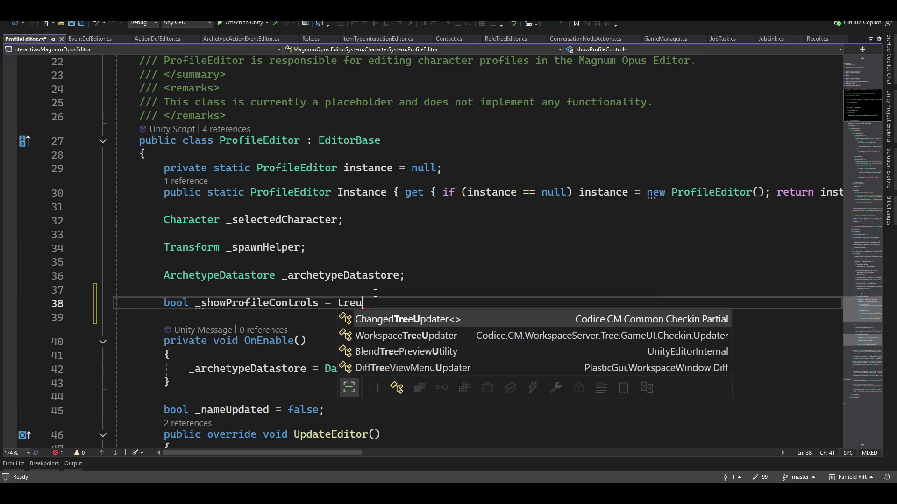
pyautogui.press('Left')
pyautogui.press('BackSpace')
pyautogui.press('BackSpace')
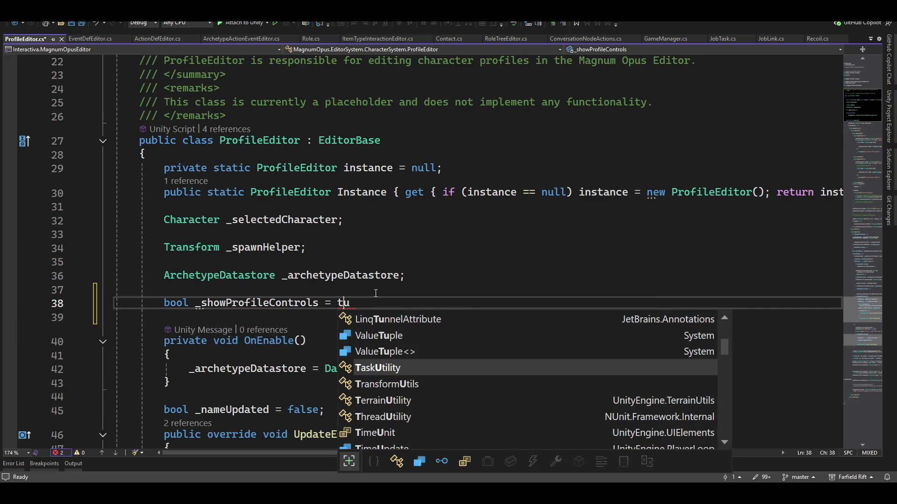
pyautogui.write('r')
pyautogui.press('Right')
pyautogui.write('e')
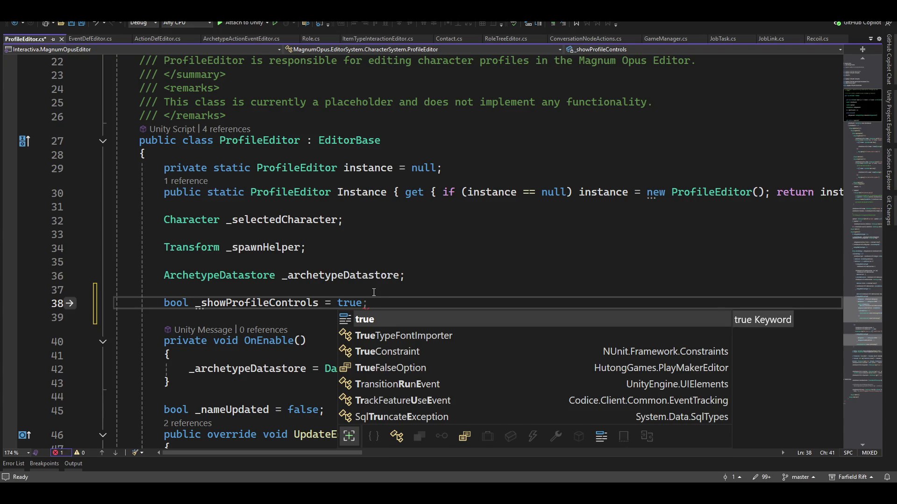
pyautogui.press('Right')
pyautogui.scroll(-3, 298, 227)
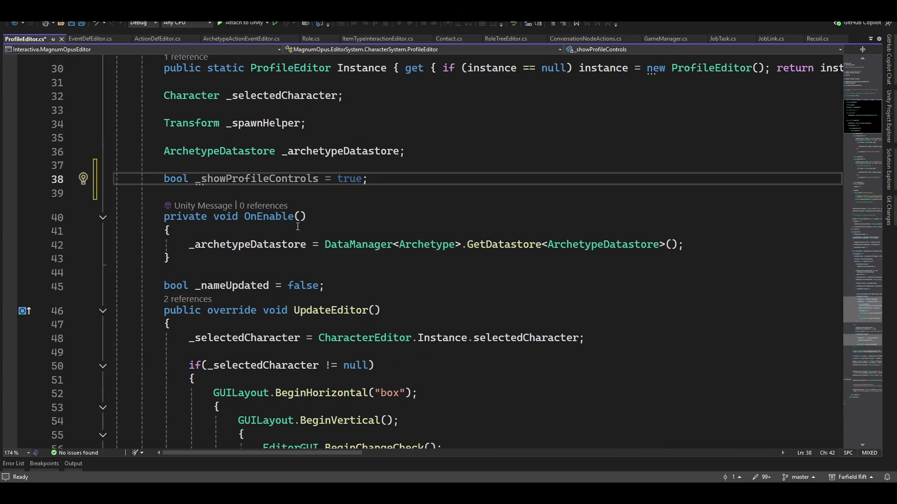
pyautogui.scroll(-5, 244, 290)
# - Start the null-check block with '_showProfileControls = EditorGUILayout.Foldout(_showProfileControls'
pyautogui.click(562, 178)
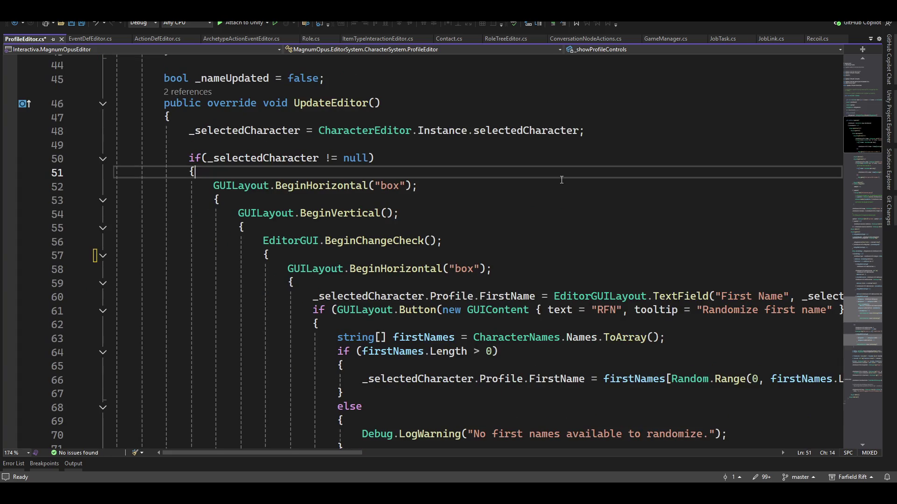
pyautogui.press('Down')
pyautogui.press('Down')
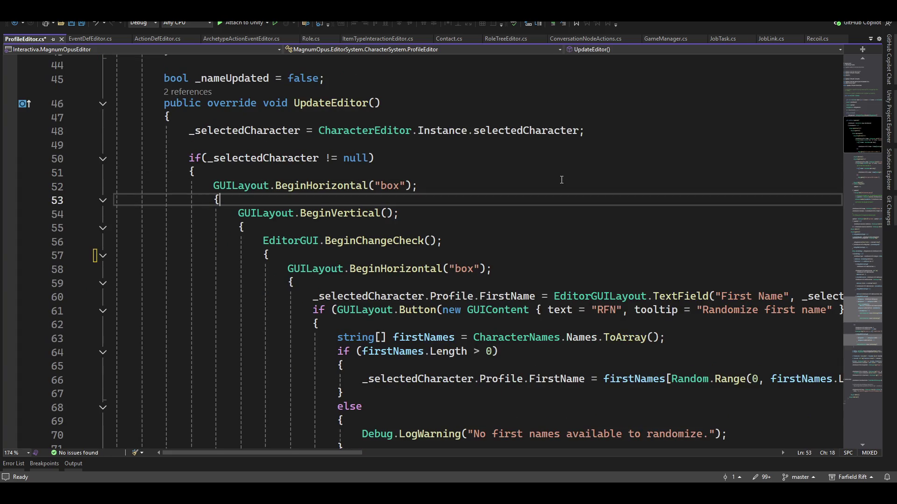
pyautogui.press('Up')
pyautogui.press('Up')
pyautogui.press('Return')
pyautogui.press('Return')
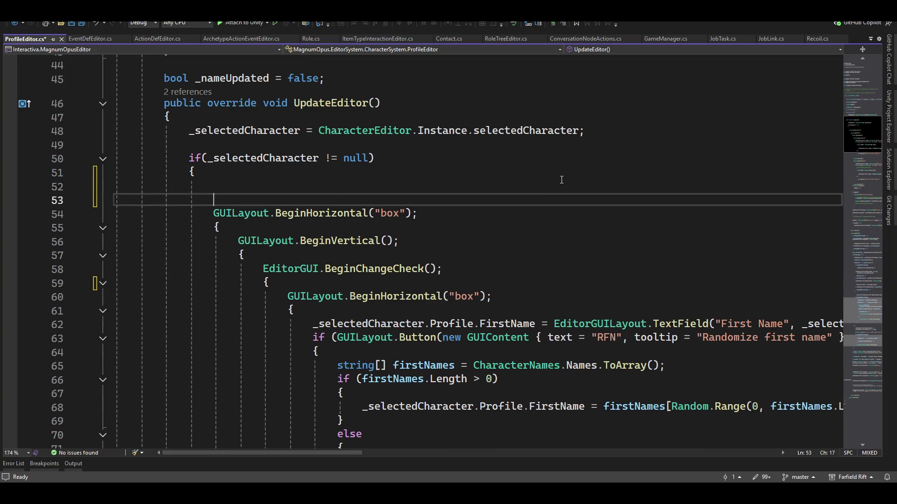
pyautogui.write('_is')
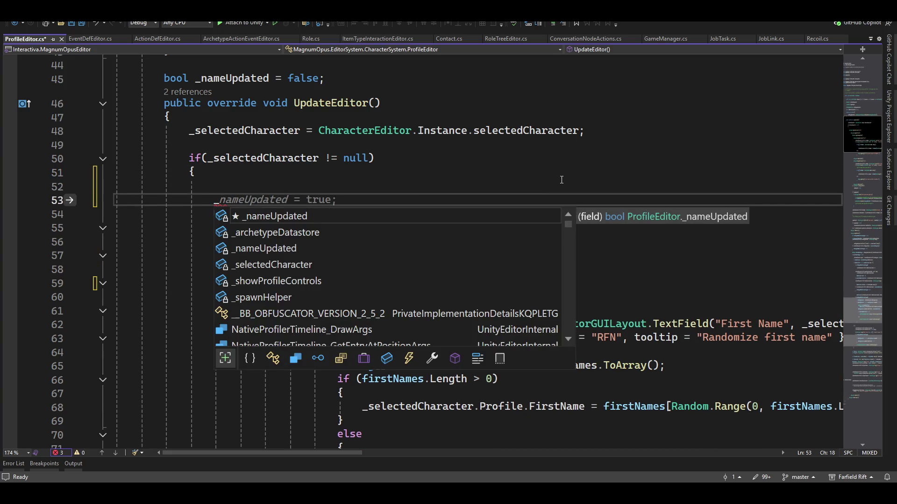
pyautogui.press('BackSpace')
pyautogui.press('BackSpace')
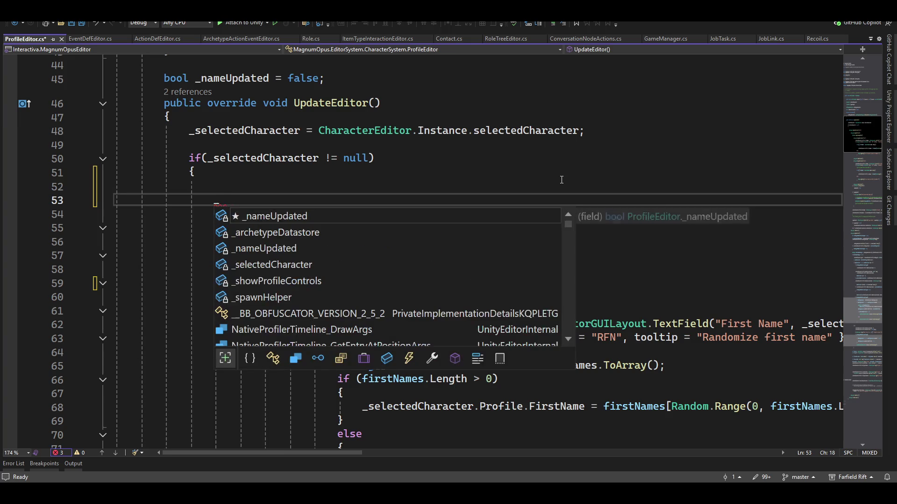
pyautogui.write('show')
pyautogui.press('Tab')
pyautogui.write('= e')
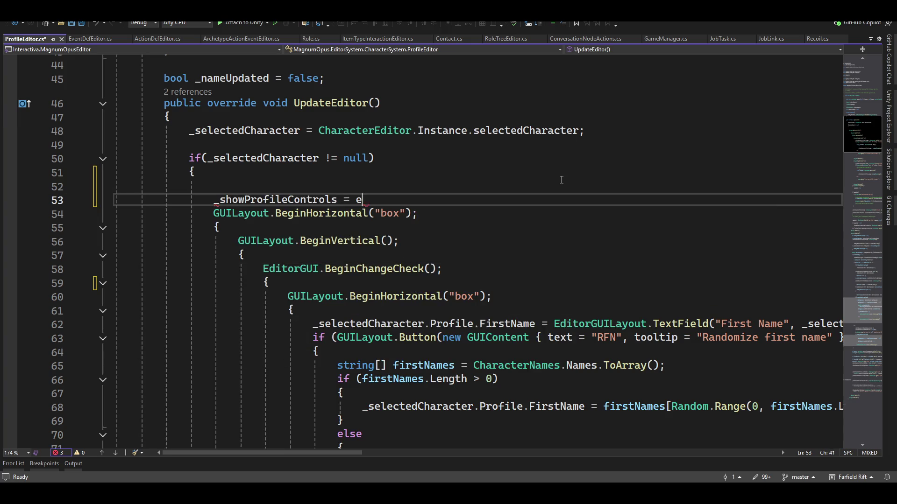
pyautogui.write('ditorguila.')
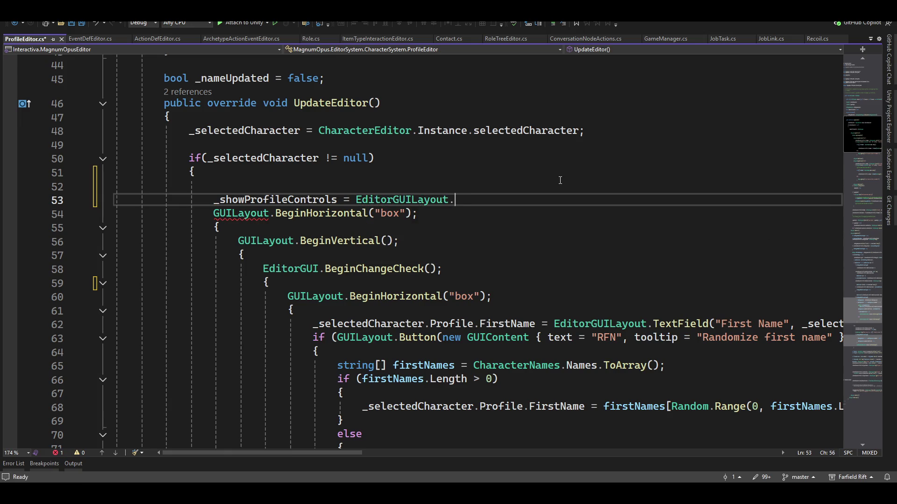
pyautogui.write('fold')
pyautogui.press('Tab')
pyautogui.write('(')
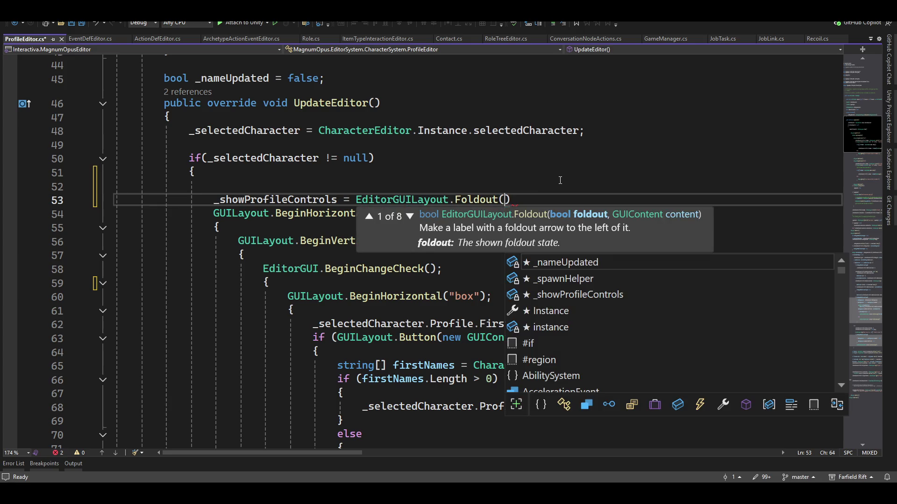
pyautogui.write('_+')
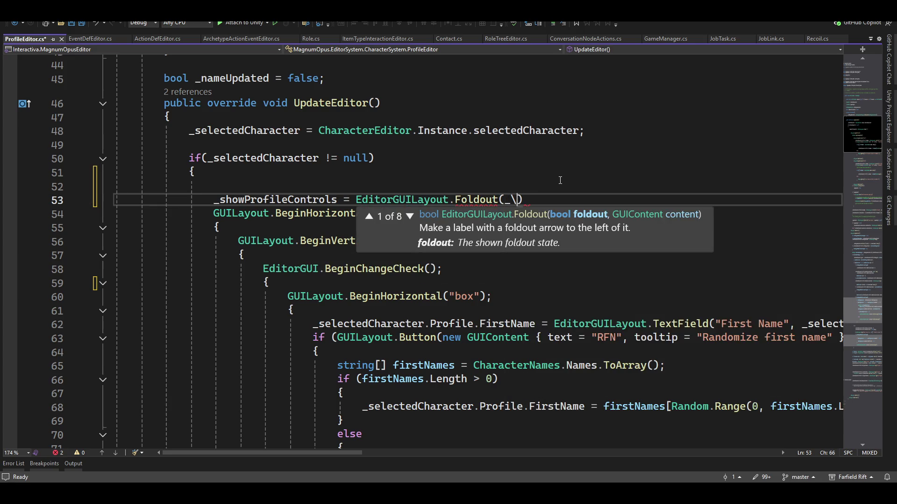
pyautogui.press('BackSpace')
pyautogui.write('s')
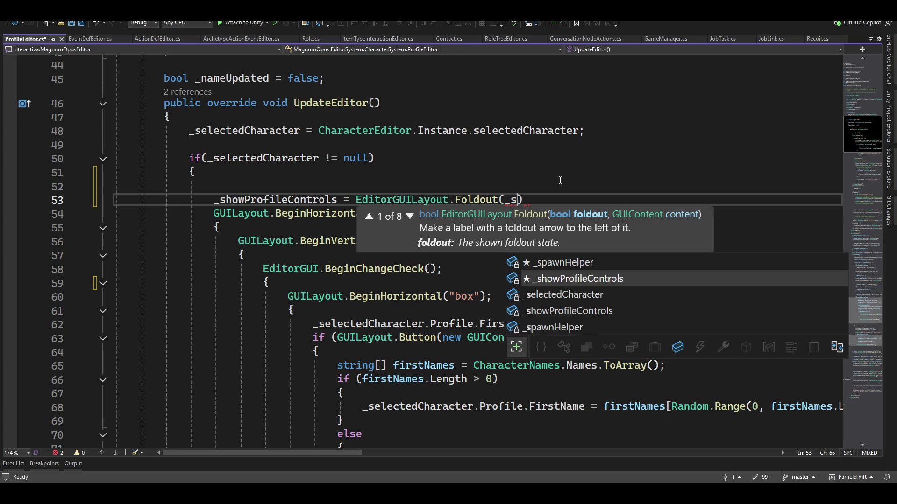
pyautogui.press('Tab')
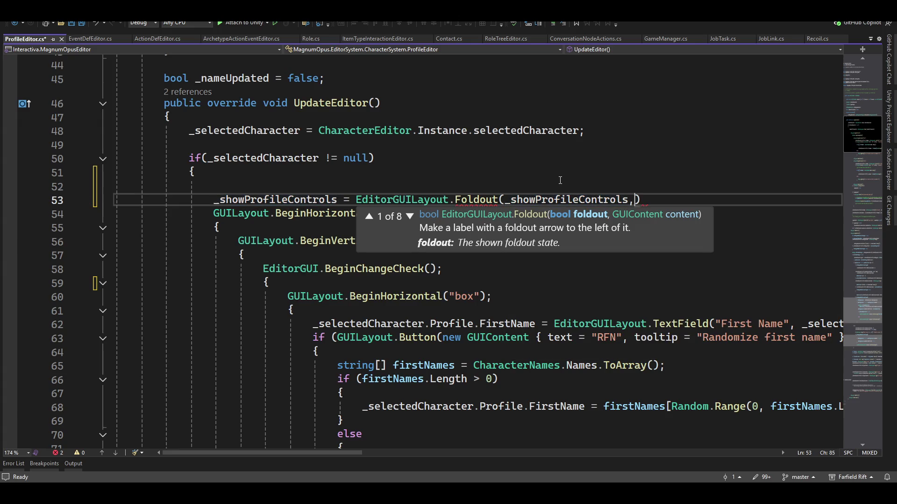
# - Pass 'new GUIContent { text = "" }' as the foldout label and close the statement with a semicolon
pyautogui.write(', ')
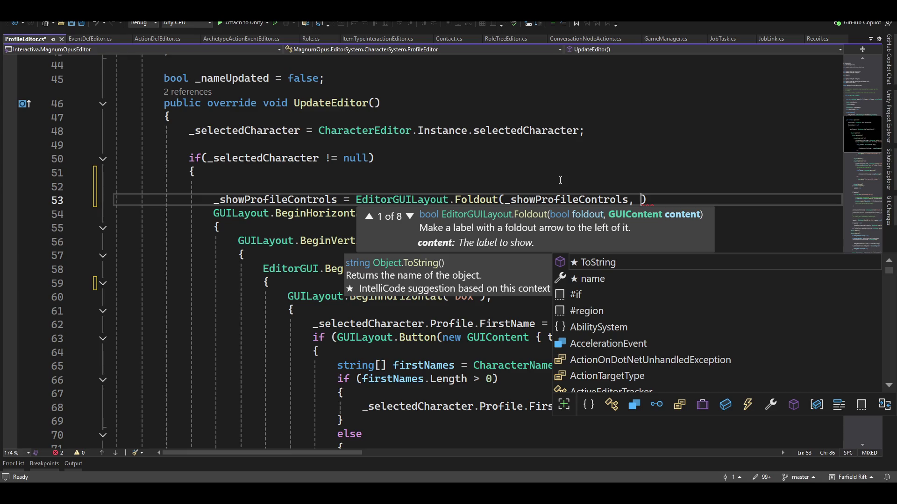
pyautogui.write('new')
pyautogui.write(' guico')
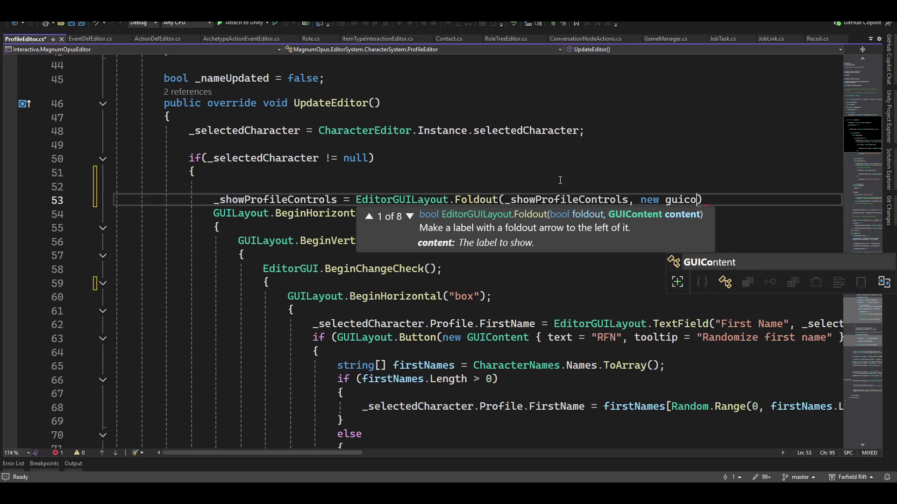
pyautogui.press('Tab')
pyautogui.write('{ text')
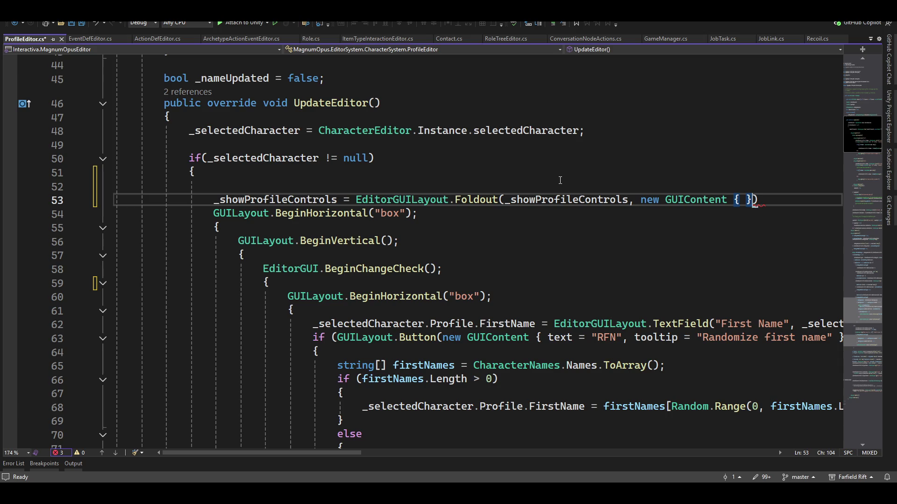
pyautogui.write(' = ')
pyautogui.write('""')
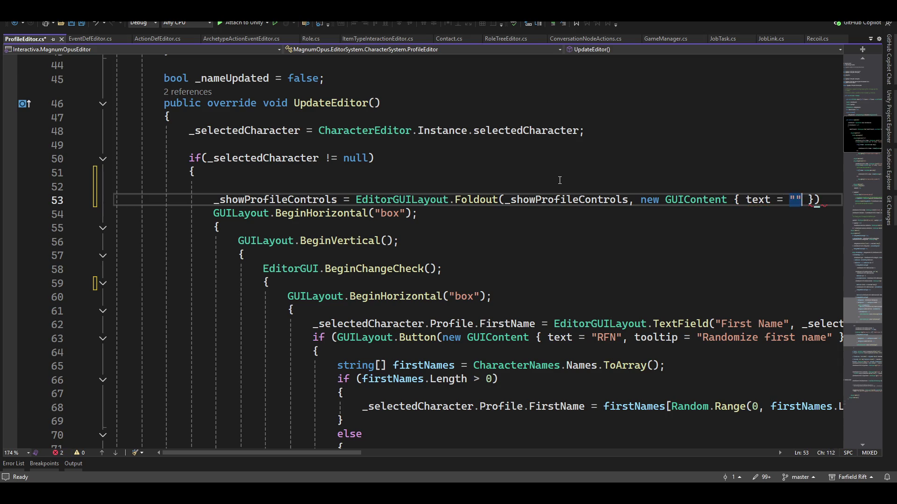
pyautogui.hotkey('ctrl', 'Left')
pyautogui.hotkey('ctrl', 'Left')
pyautogui.press('Return')
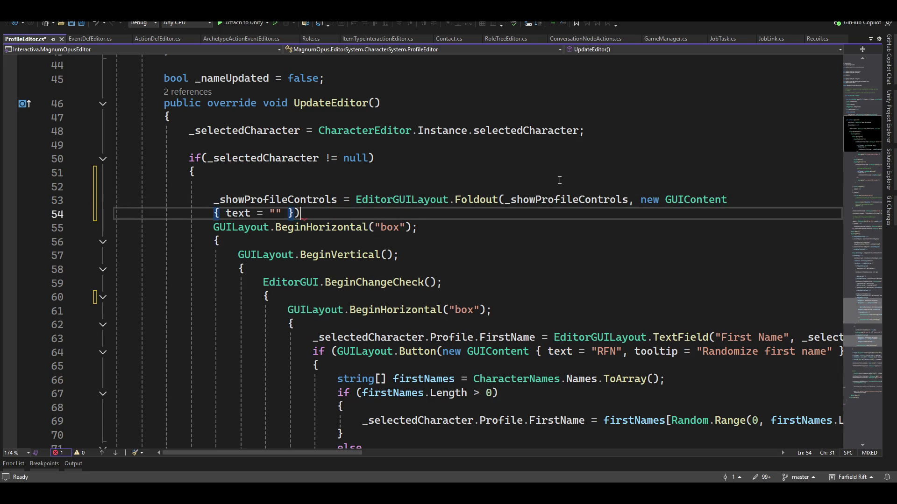
pyautogui.press('End')
pyautogui.write(';')
pyautogui.press('Left')
pyautogui.press('Left')
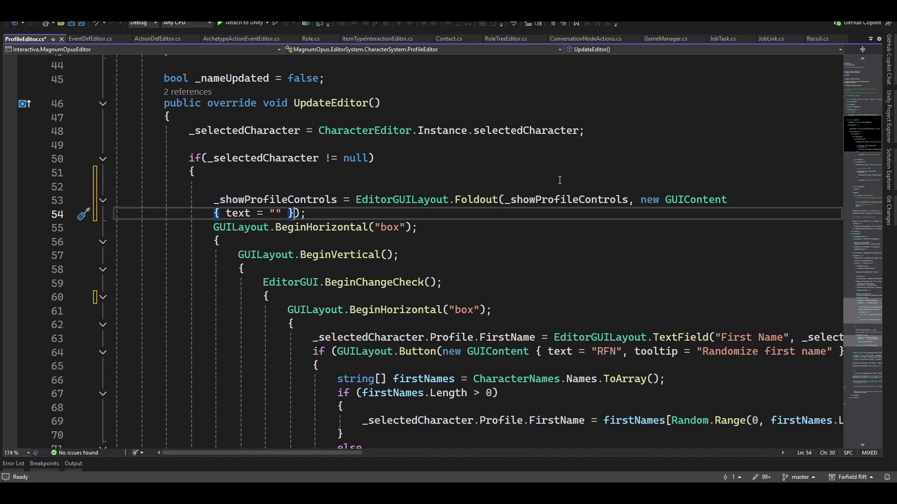
pyautogui.scroll(6, 464, 110)
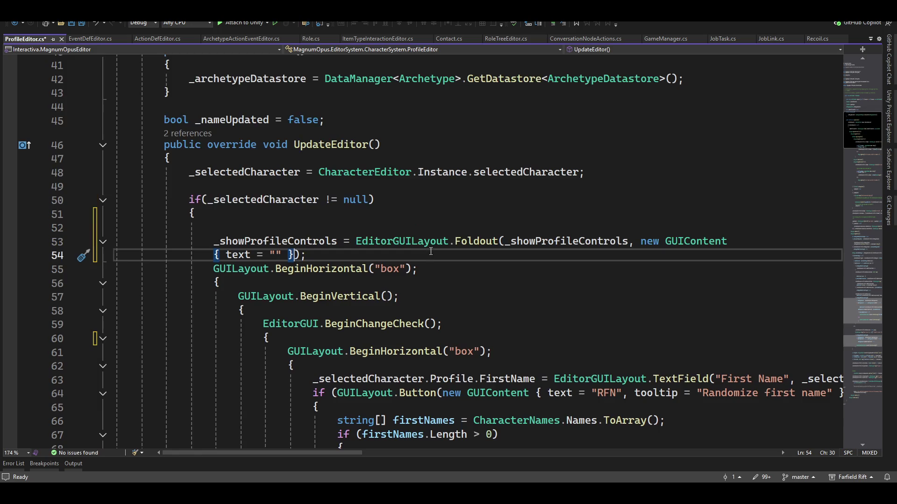
# - Add 'string _showHideProfileControlText = "Hide";' on a new line below the bool field
pyautogui.click(482, 261)
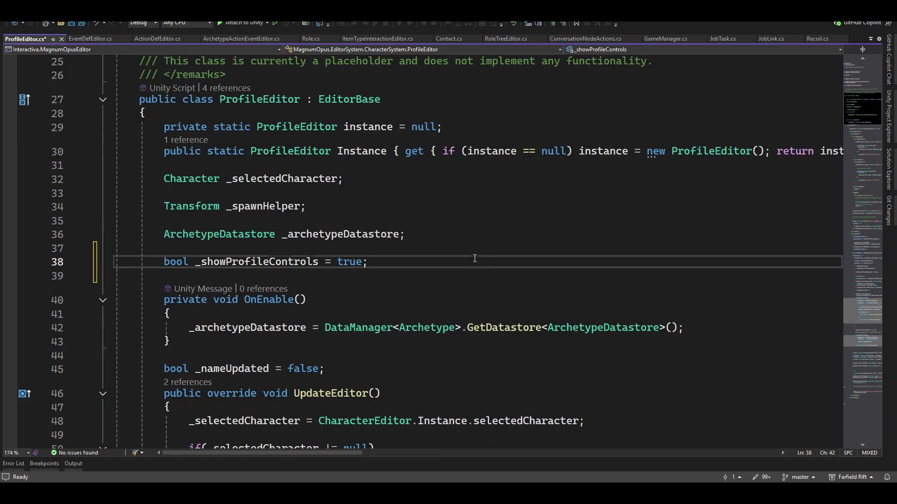
pyautogui.press('Return')
pyautogui.write('string ')
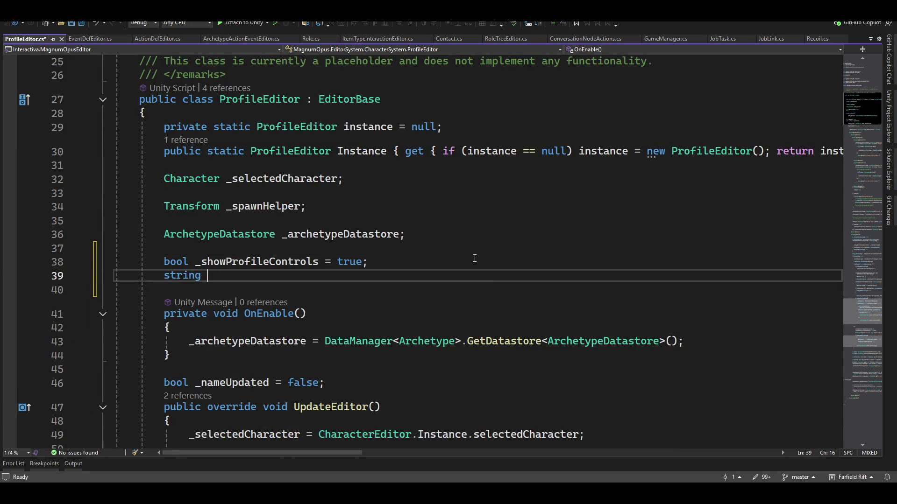
pyautogui.write('_showHide')
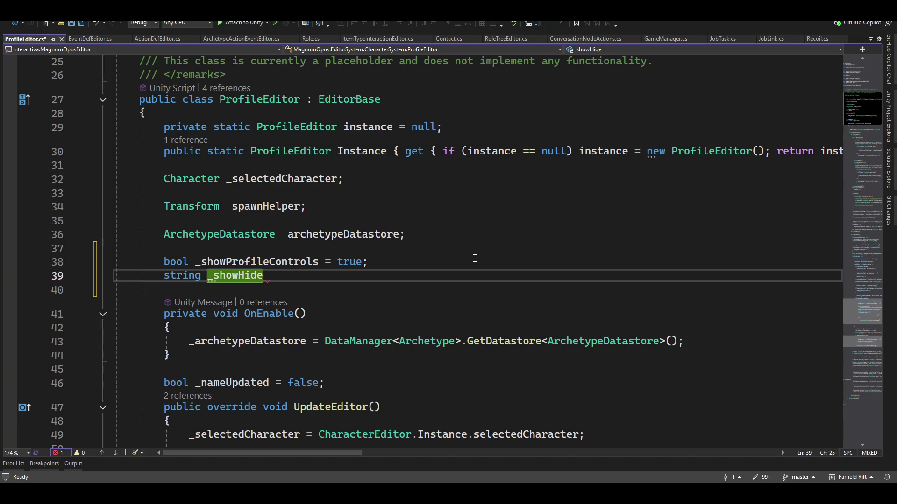
pyautogui.write('ProfileControlTe')
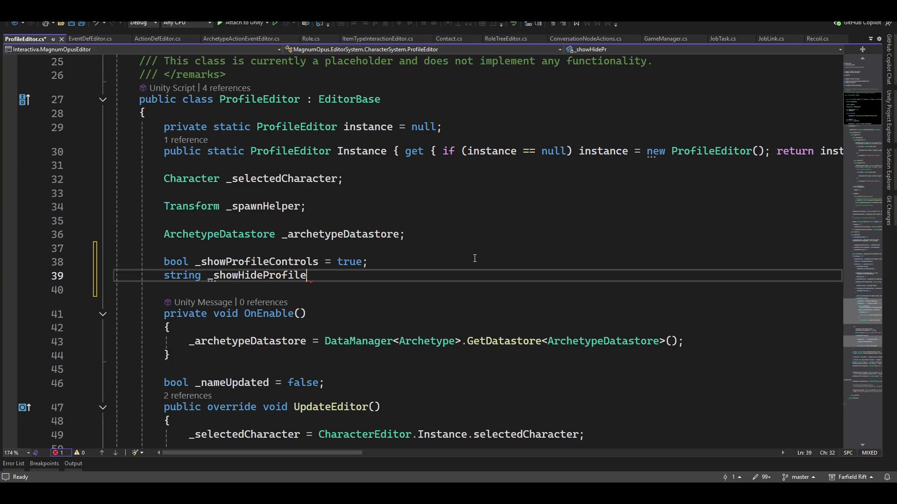
pyautogui.write('xt')
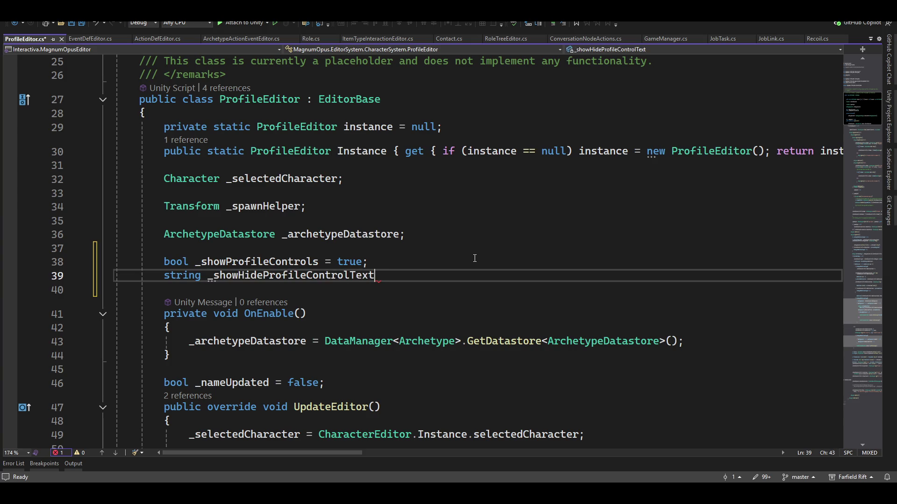
pyautogui.write(' = "Hide";')
# - Replace the foldout's empty label text with an empty interpolated string $""
pyautogui.scroll(-8, 488, 293)
pyautogui.scroll(-4, 488, 293)
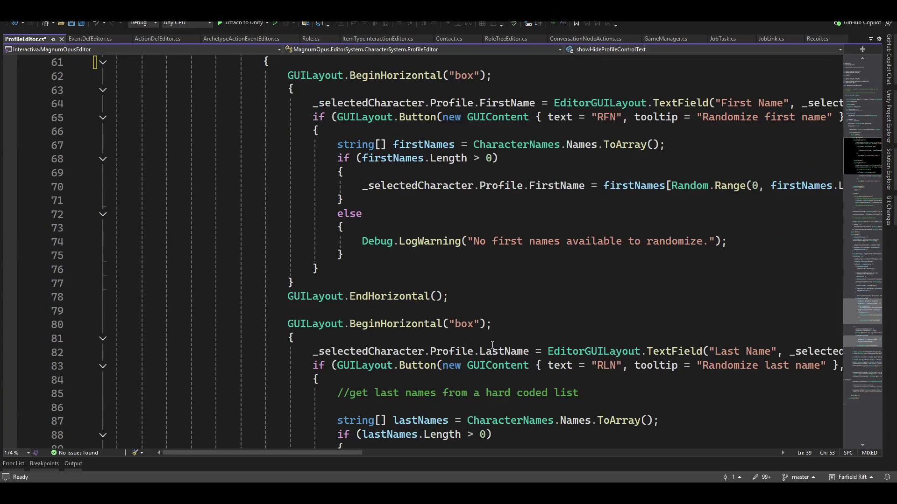
pyautogui.scroll(7, 488, 293)
pyautogui.click(592, 242)
pyautogui.press('Down')
pyautogui.press('Down')
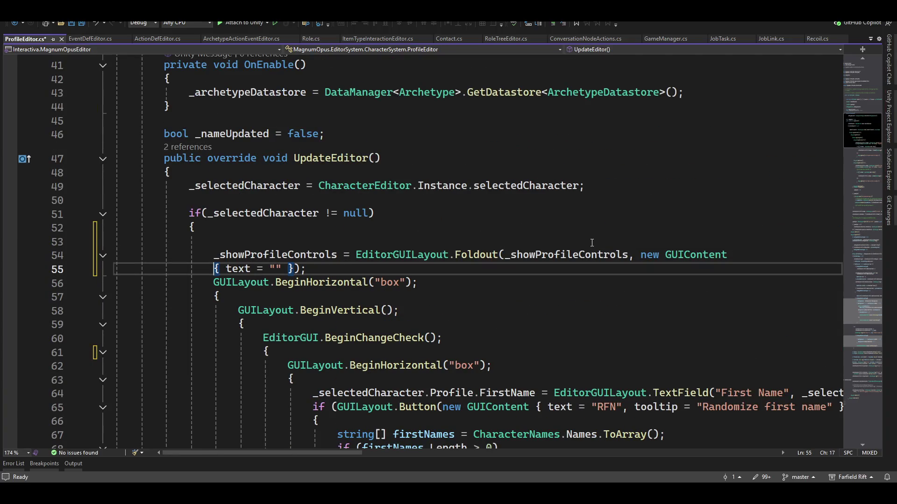
pyautogui.hotkey('ctrl', 'Right')
pyautogui.hotkey('ctrl', 'Right')
pyautogui.hotkey('ctrl', 'Right')
pyautogui.press('Delete')
pyautogui.press('Delete')
pyautogui.write('{')
pyautogui.press('Delete')
pyautogui.press('Delete')
pyautogui.press('Delete')
pyautogui.write('#""')
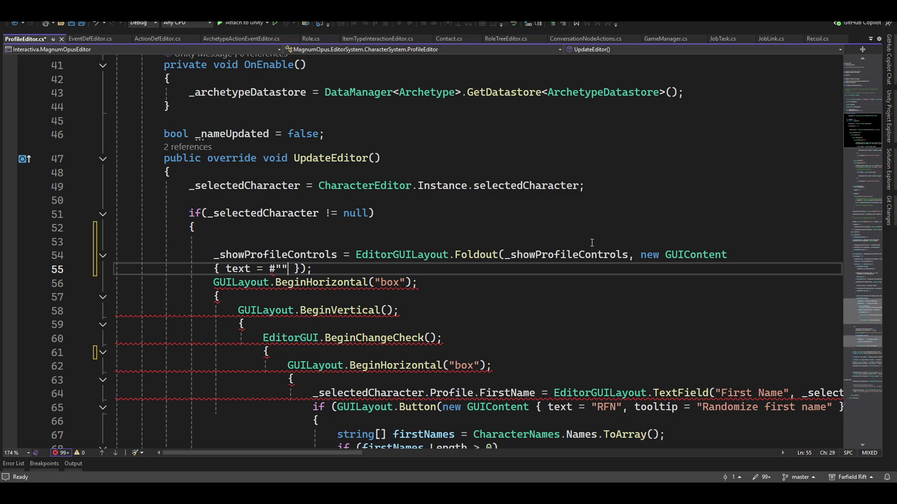
pyautogui.press('Left')
pyautogui.press('Left')
pyautogui.press('Delete')
pyautogui.write('$')
# - Fill the label with '{_showHideProfileControlText} Profile Controls'
pyautogui.press('Right')
pyautogui.write('{')
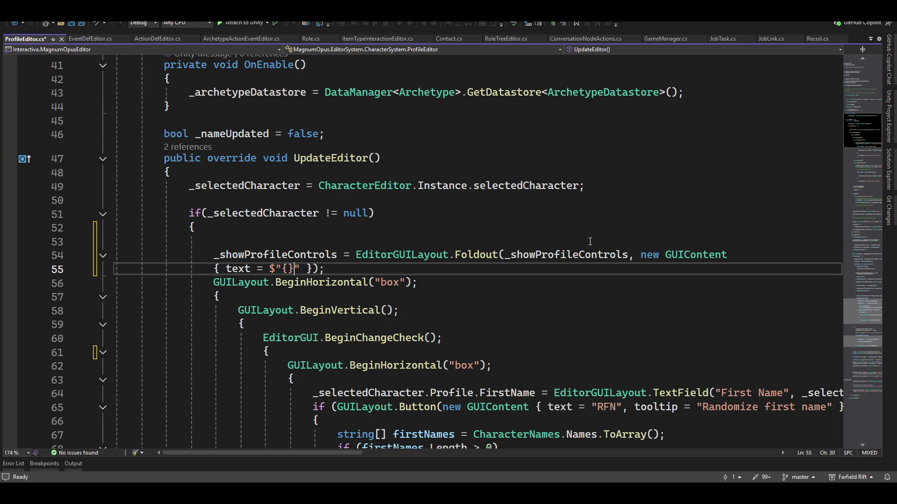
pyautogui.write('_shopw')
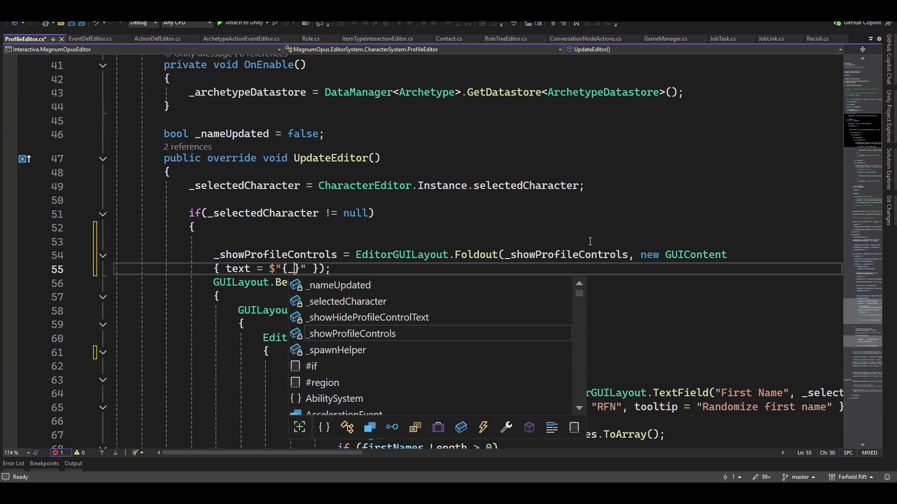
pyautogui.press('Down')
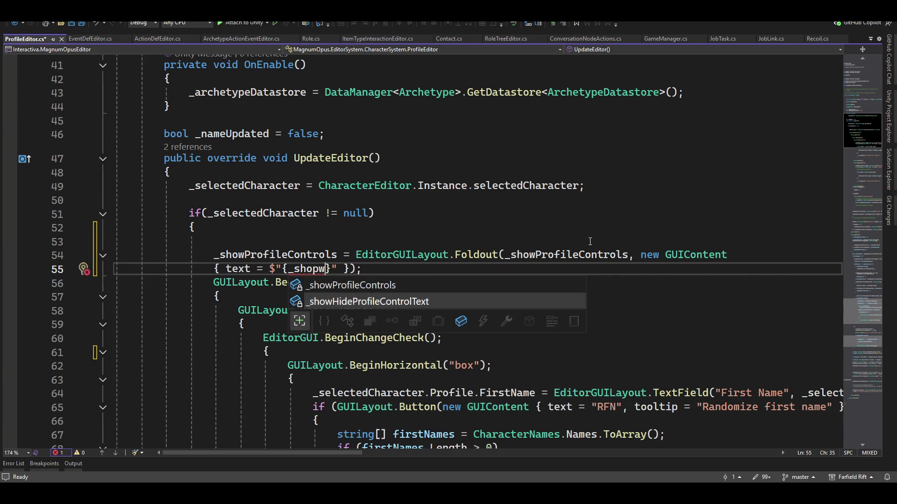
pyautogui.press('Tab')
pyautogui.write('}')
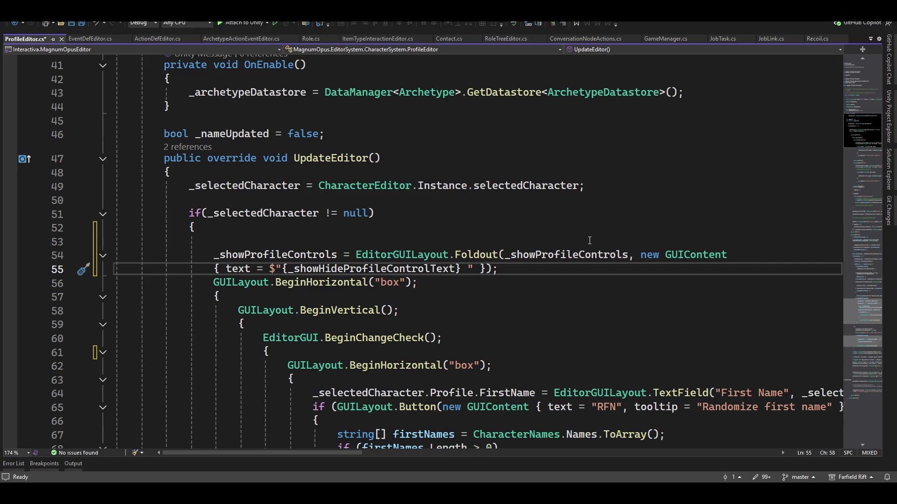
pyautogui.write(' Profile')
pyautogui.write(' Contro')
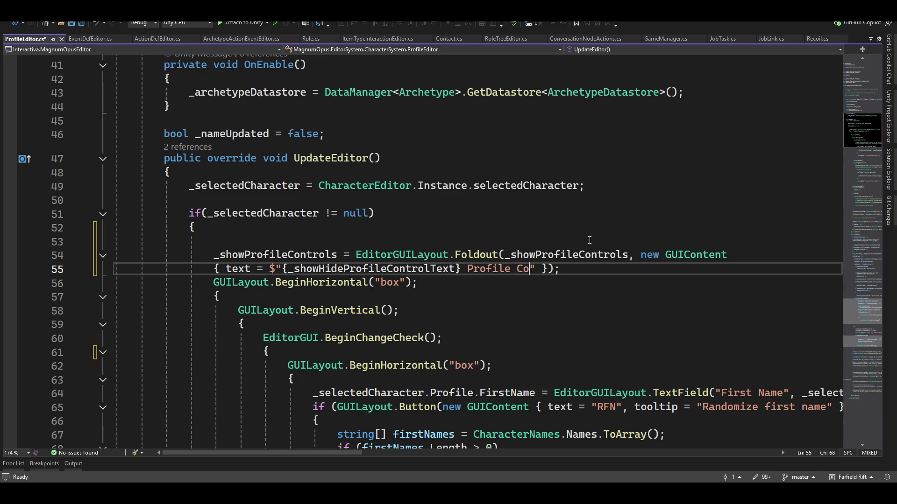
pyautogui.write('ls')
# - Pass true as the Foldout's toggleOnLabelClick argument and add a blank line in the horizontal box
pyautogui.press('Right')
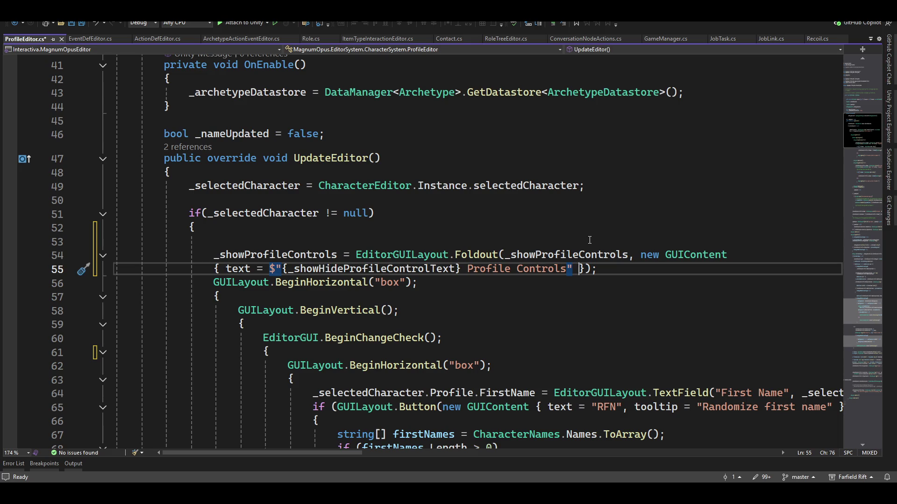
pyautogui.press('Right')
pyautogui.write(', true')
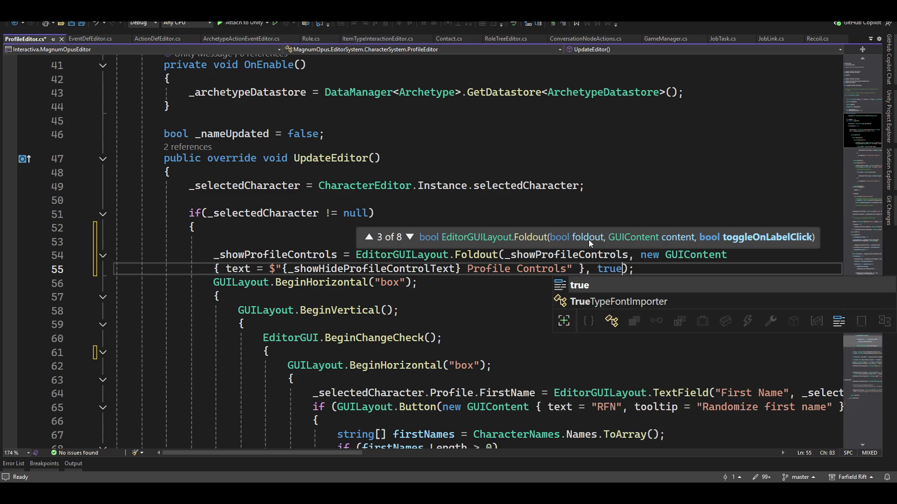
pyautogui.write(');')
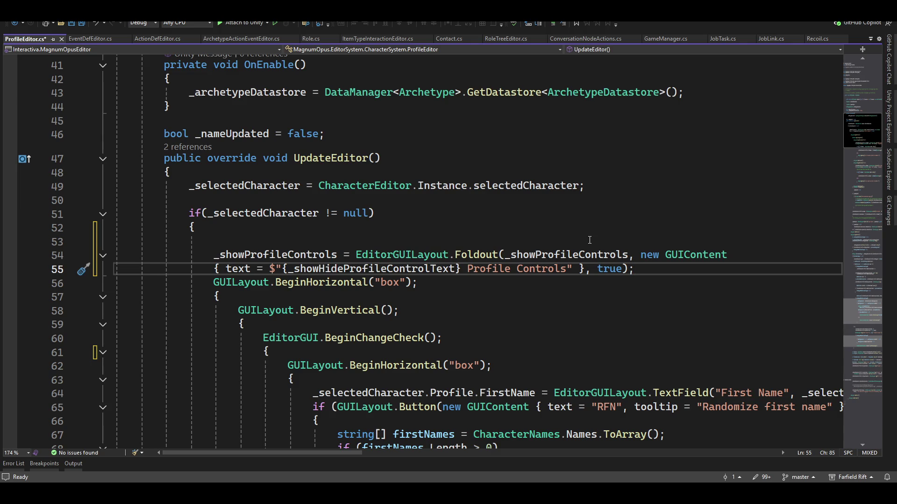
pyautogui.press('Down')
pyautogui.press('Down')
pyautogui.press('Return')
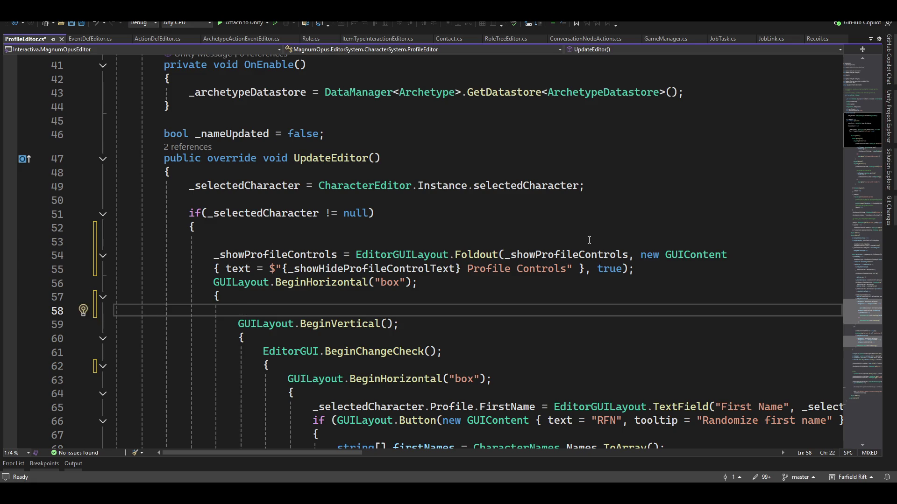
# - Cut the Foldout statement and paste it inside the horizontal box block
pyautogui.press('Up')
pyautogui.press('Up')
pyautogui.press('Up')
pyautogui.press('Home')
pyautogui.hotkey('shift', 'Down')
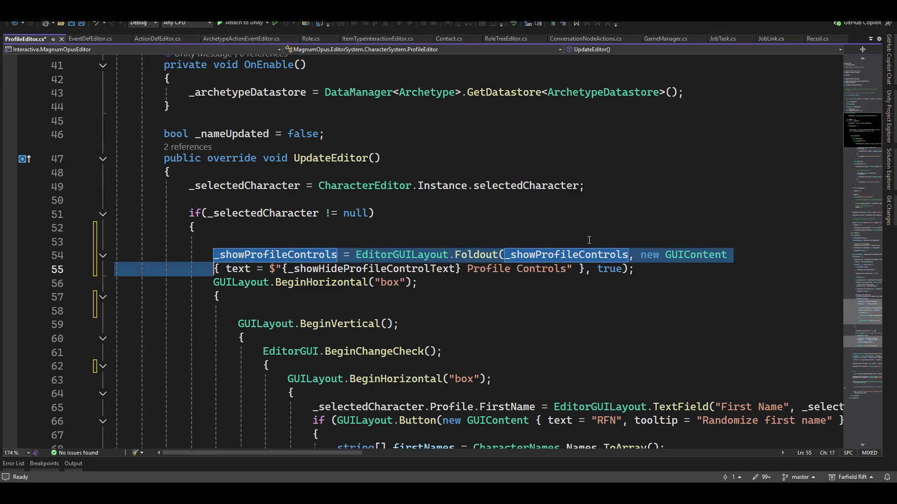
pyautogui.hotkey('shift', 'End')
pyautogui.hotkey('ctrl', 'c')
pyautogui.press('Delete')
pyautogui.press('Up')
pyautogui.press('Up')
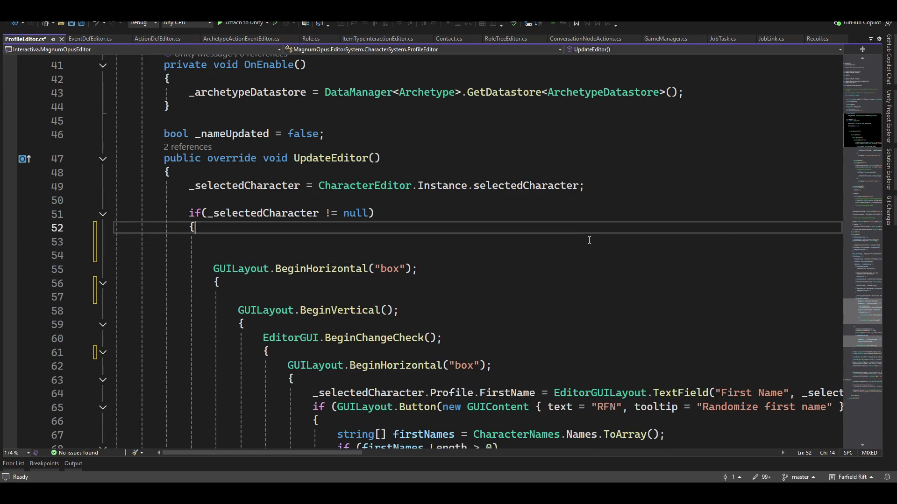
pyautogui.press('Delete')
pyautogui.press('Delete')
pyautogui.press('Down')
pyautogui.press('Down')
pyautogui.press('Down')
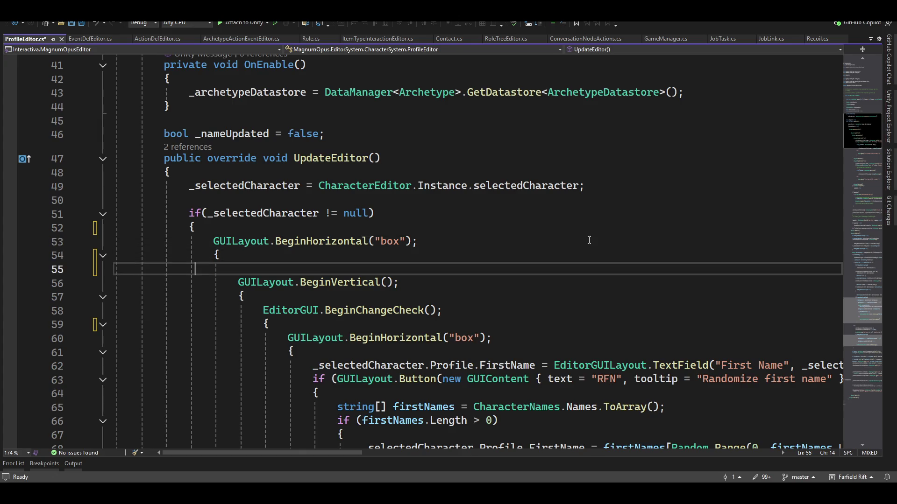
pyautogui.hotkey('ctrl', 'v')
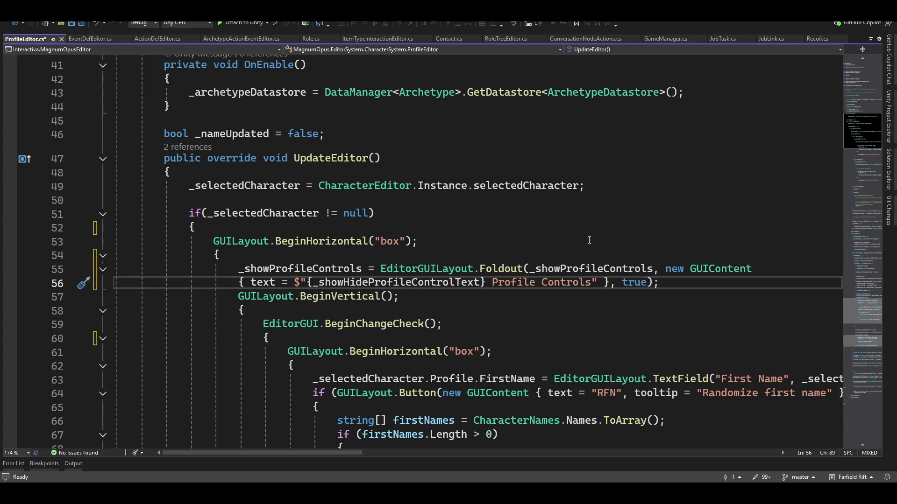
# - Move the two-line Foldout statement again, under GUILayout.BeginVertical's opening brace
pyautogui.press('Up')
pyautogui.press('Up')
pyautogui.press('Down')
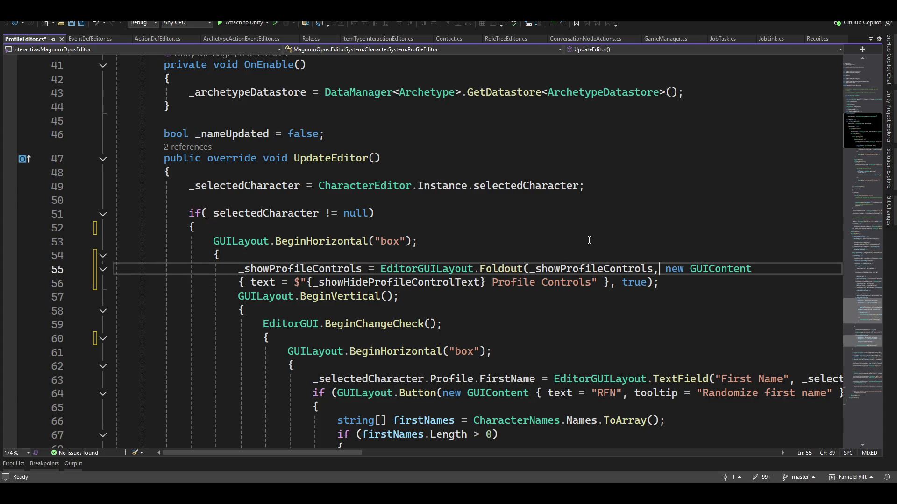
pyautogui.press('Down')
pyautogui.press('Up')
pyautogui.press('Home')
pyautogui.hotkey('shift', 'Down')
pyautogui.hotkey('shift', 'End')
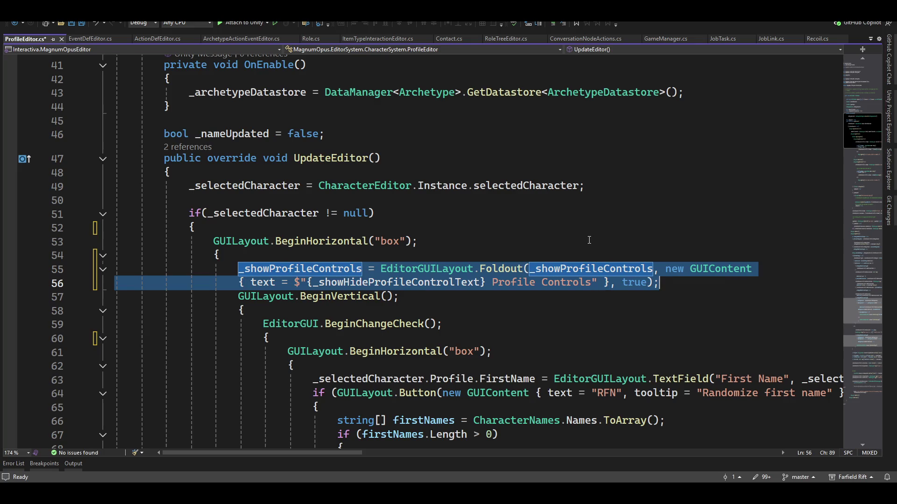
pyautogui.press('Delete')
pyautogui.press('Up')
pyautogui.press('Delete')
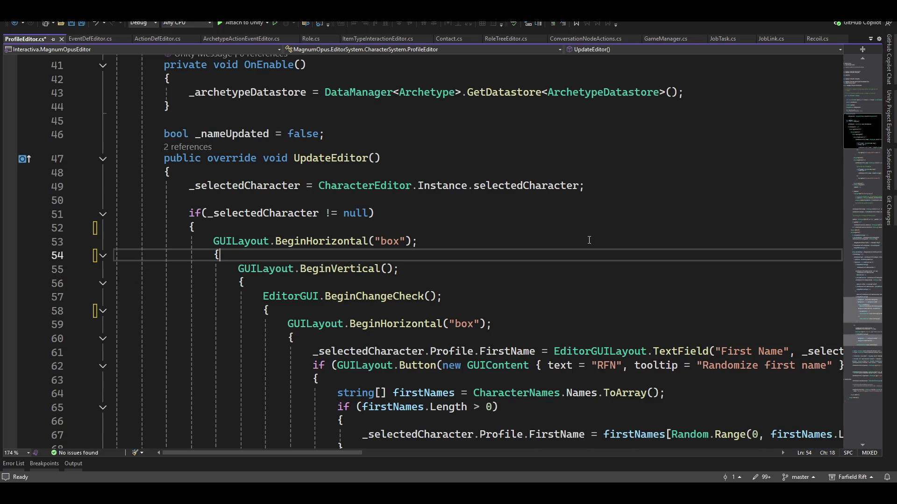
pyautogui.press('Down')
pyautogui.press('Down')
pyautogui.press('Return')
pyautogui.press('Return')
pyautogui.press('Up')
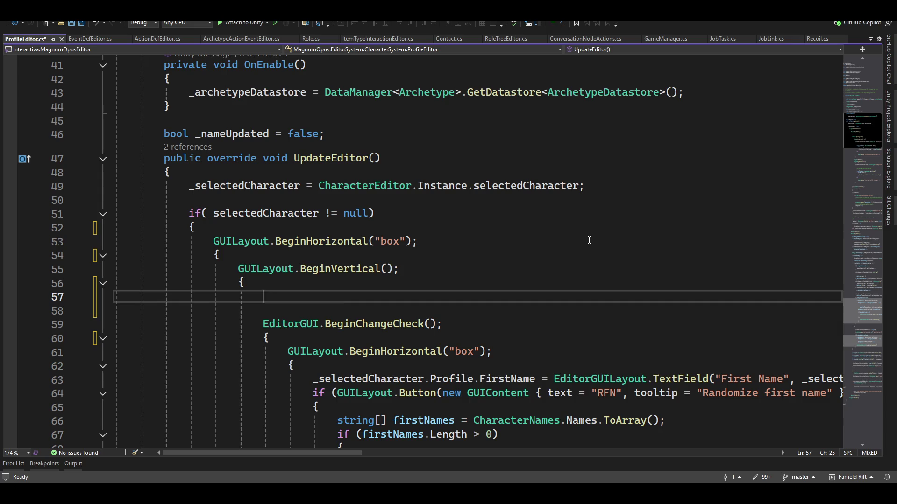
pyautogui.hotkey('ctrl', 'v')
# - Begin an 'if(_showProfileControls)' block below the Foldout statement
pyautogui.press('Down')
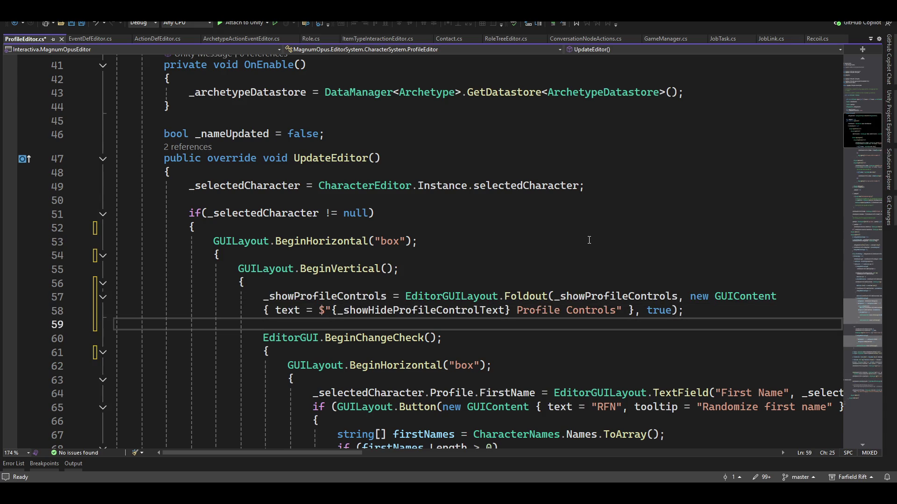
pyautogui.press('Return')
pyautogui.write('if')
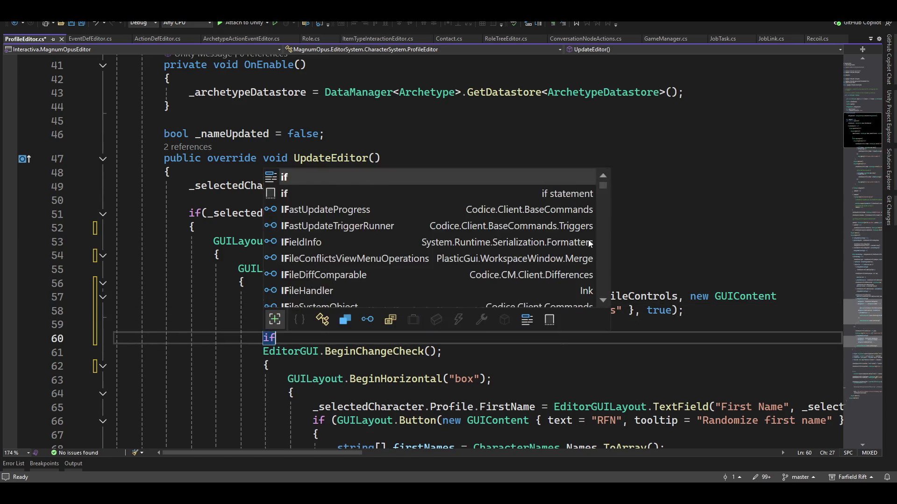
pyautogui.write('(_s')
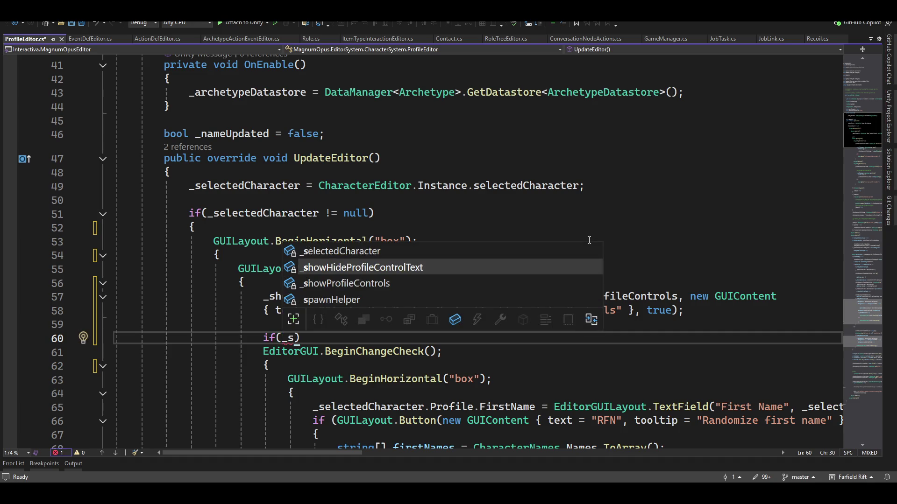
pyautogui.press('Down')
pyautogui.write(')')
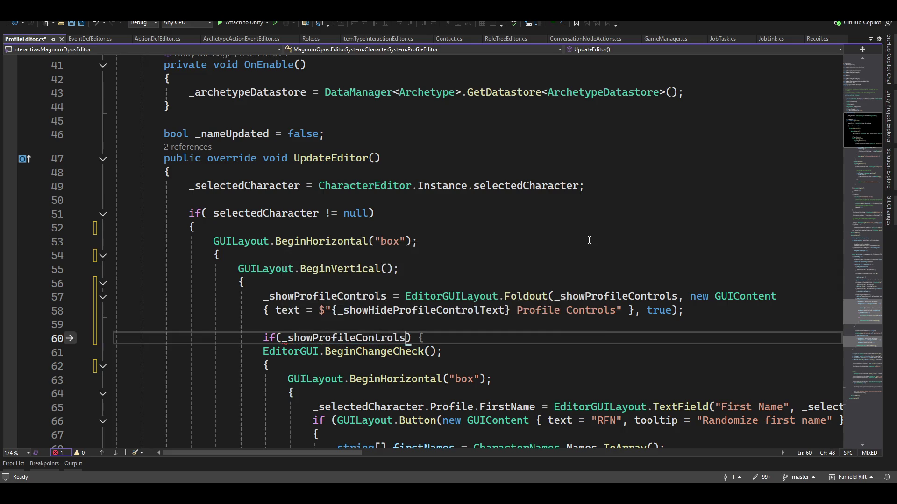
pyautogui.press('Return')
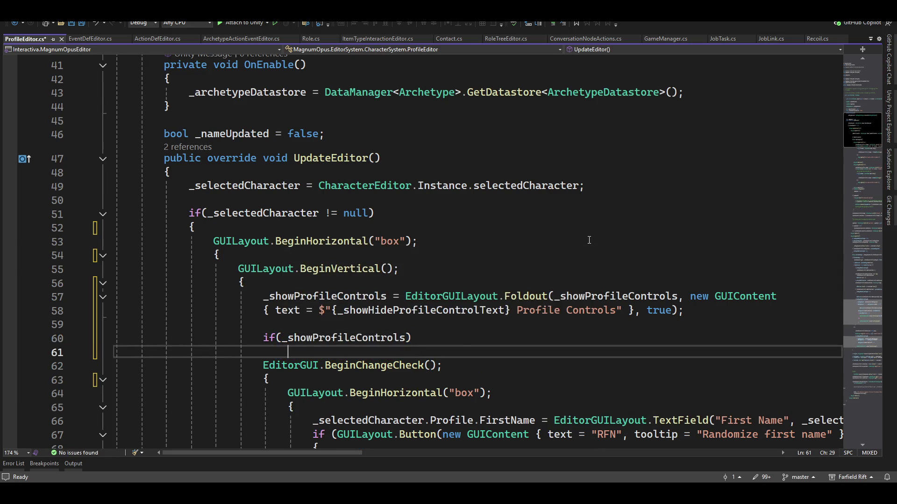
# - Add a closing brace on a new line after GUILayout.EndVertical() to close the if block
pyautogui.write('{}')
pyautogui.scroll(-3, 622, 268)
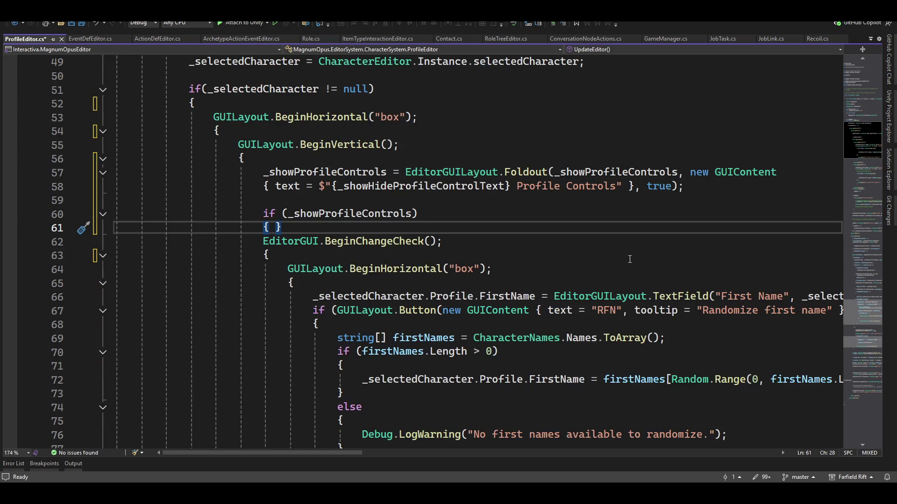
pyautogui.scroll(-2, 626, 257)
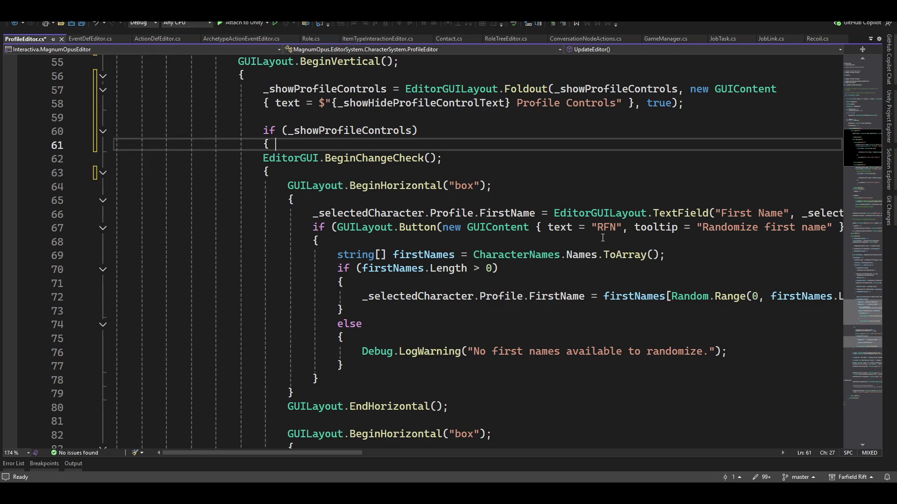
pyautogui.scroll(-10, 266, 370)
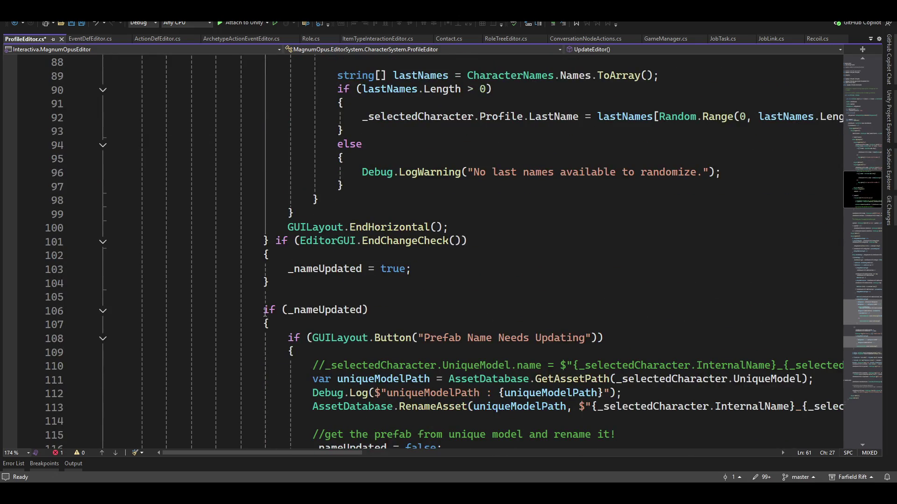
pyautogui.scroll(-20, 265, 312)
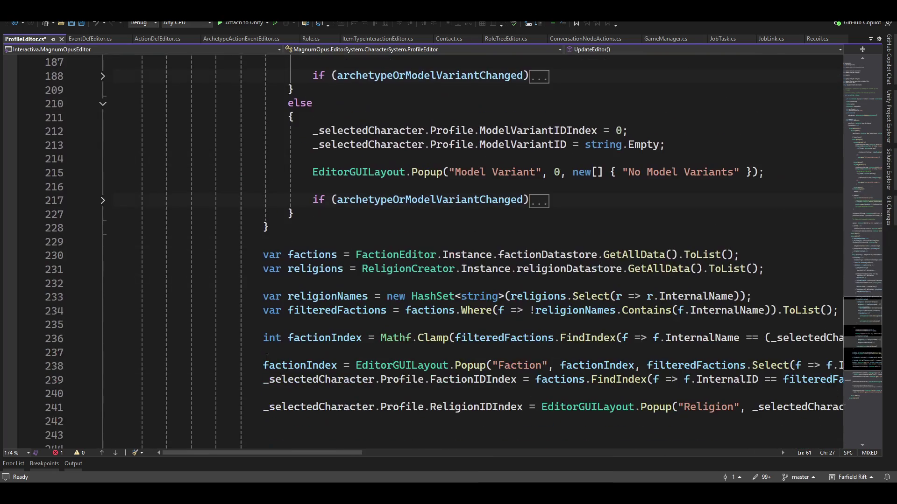
pyautogui.scroll(-9, 266, 358)
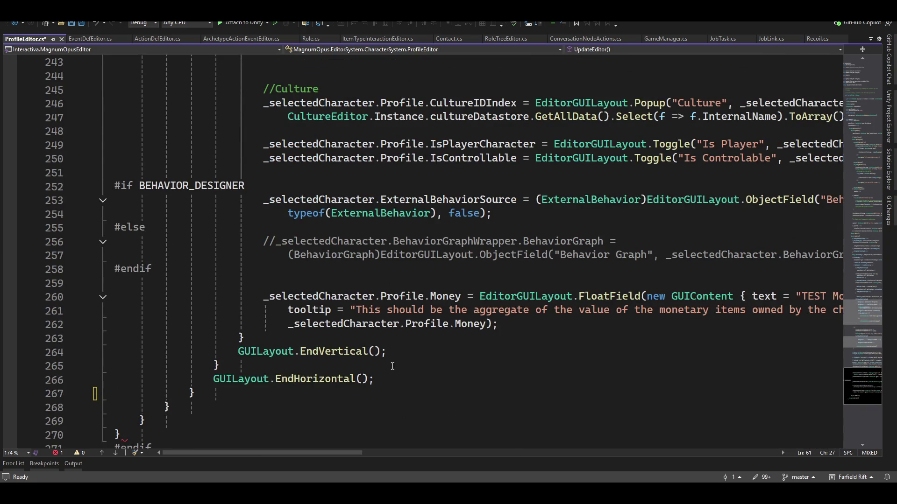
pyautogui.click(433, 353)
pyautogui.press('Return')
pyautogui.write('}')
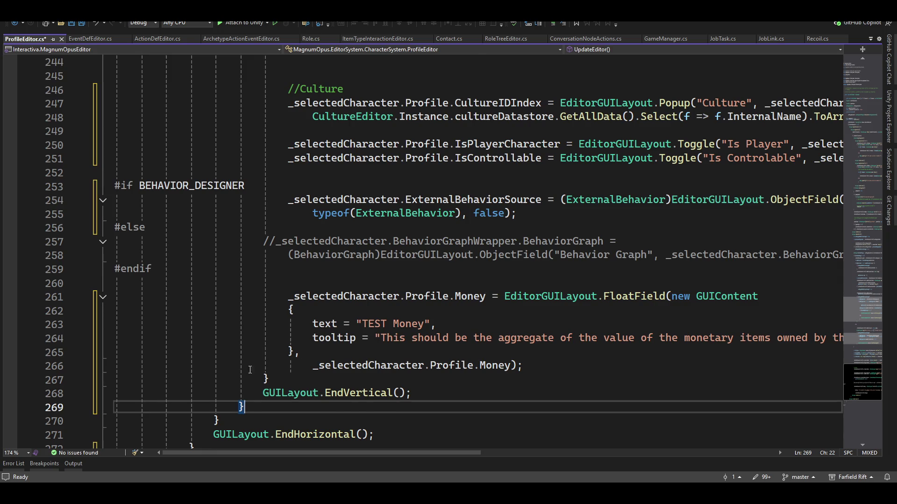
# - Delete the stray closing brace after the EndVertical call
pyautogui.scroll(20, 248, 327)
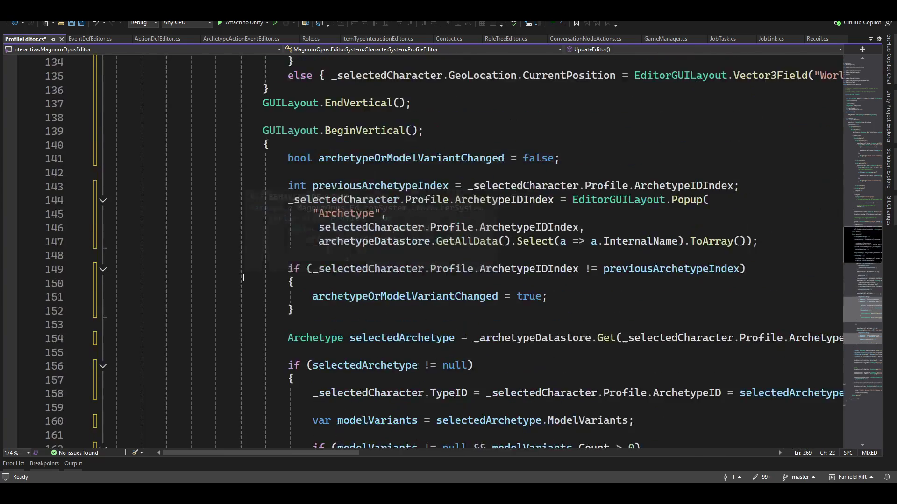
pyautogui.scroll(20, 244, 278)
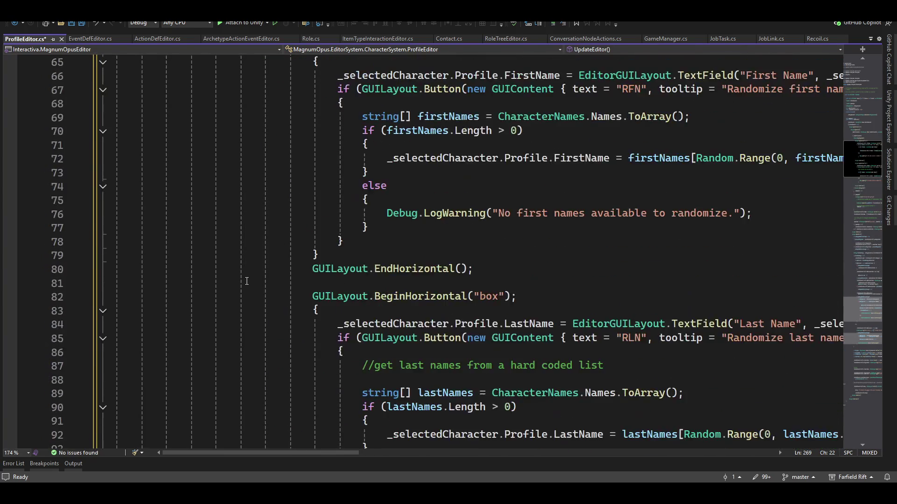
pyautogui.scroll(6, 247, 280)
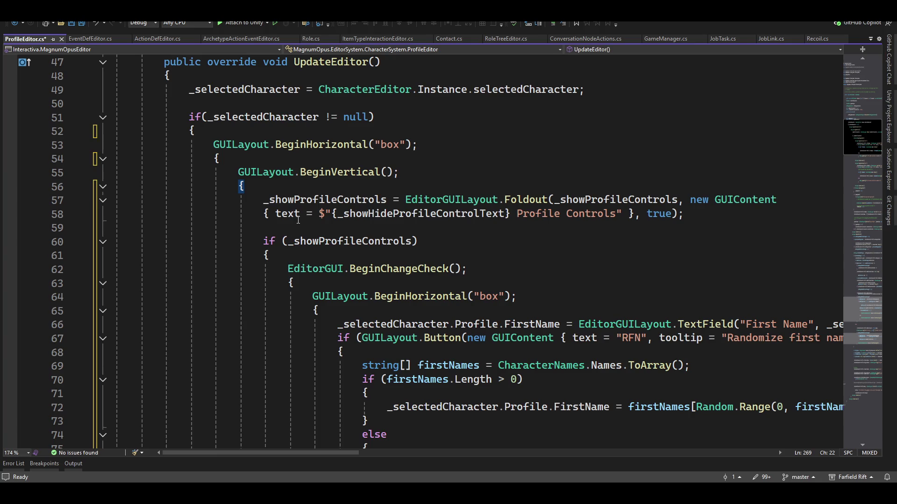
pyautogui.scroll(-20, 265, 264)
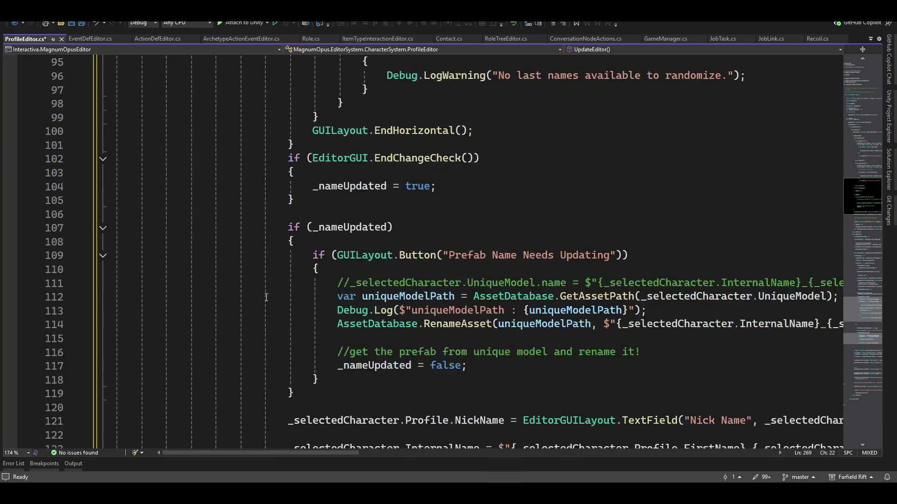
pyautogui.scroll(-20, 353, 404)
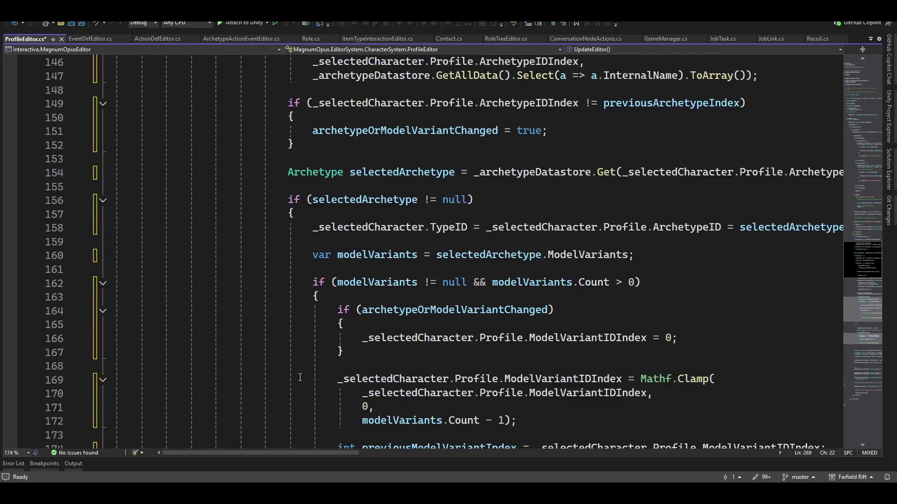
pyautogui.scroll(-1, 396, 366)
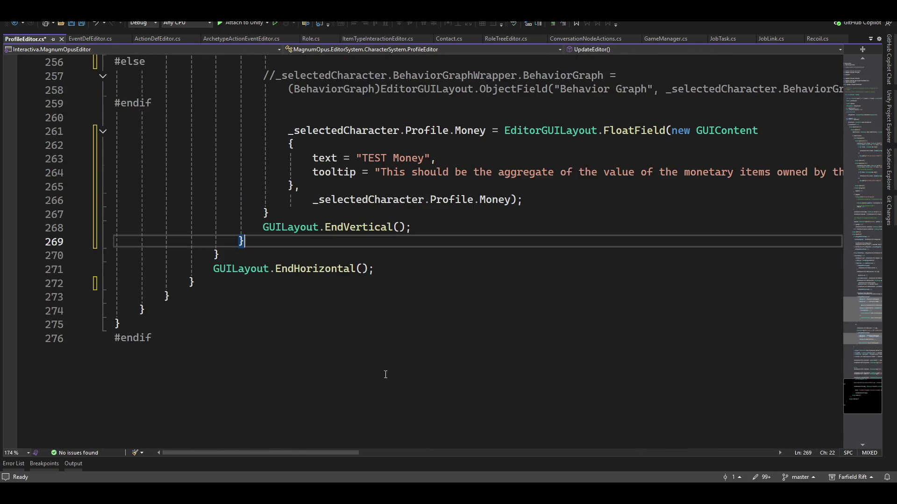
pyautogui.press('BackSpace')
pyautogui.press('BackSpace')
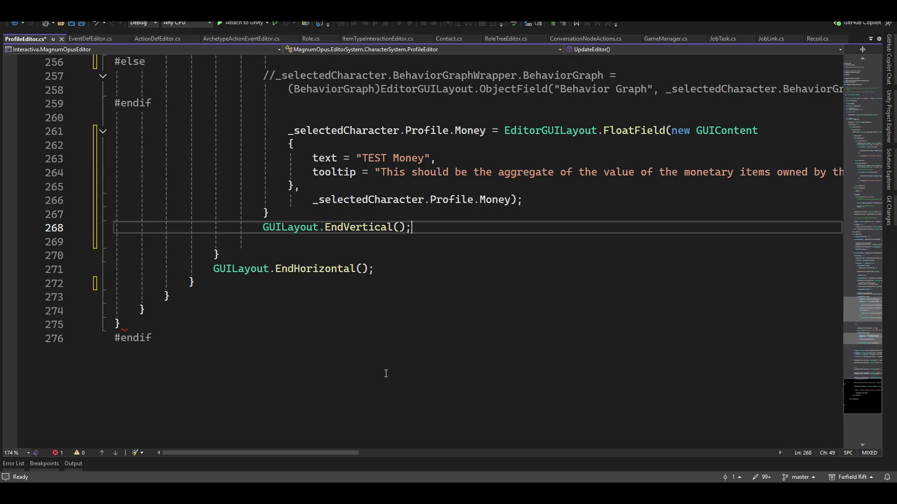
# - Add a closing brace on a new line after the Money field statement
pyautogui.press('Up')
pyautogui.press('Up')
pyautogui.press('Down')
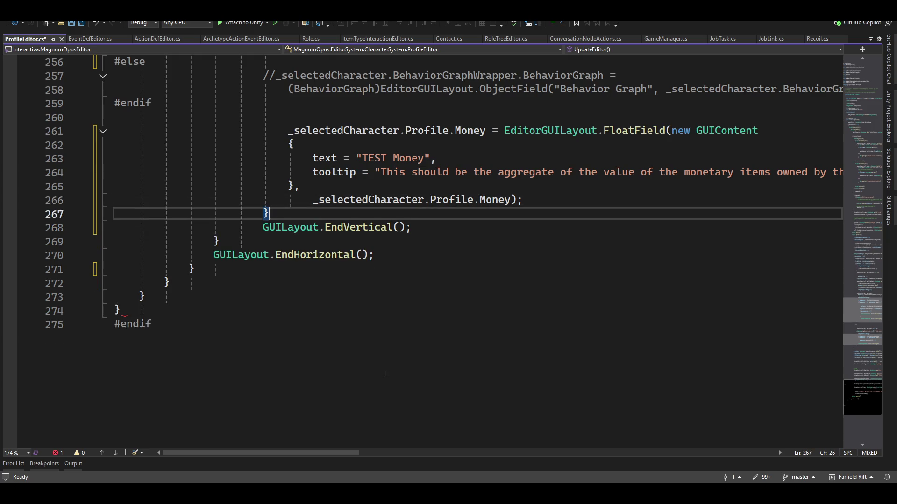
pyautogui.press('Up')
pyautogui.press('End')
pyautogui.press('Return')
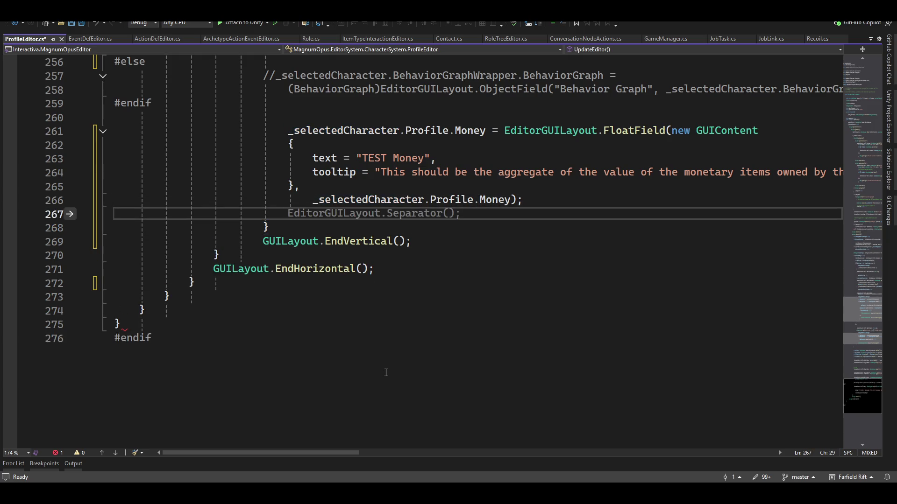
pyautogui.write('}')
# - Remove that new brace and its leftover blank line below the Money field, returning to line 50
pyautogui.scroll(5, 277, 252)
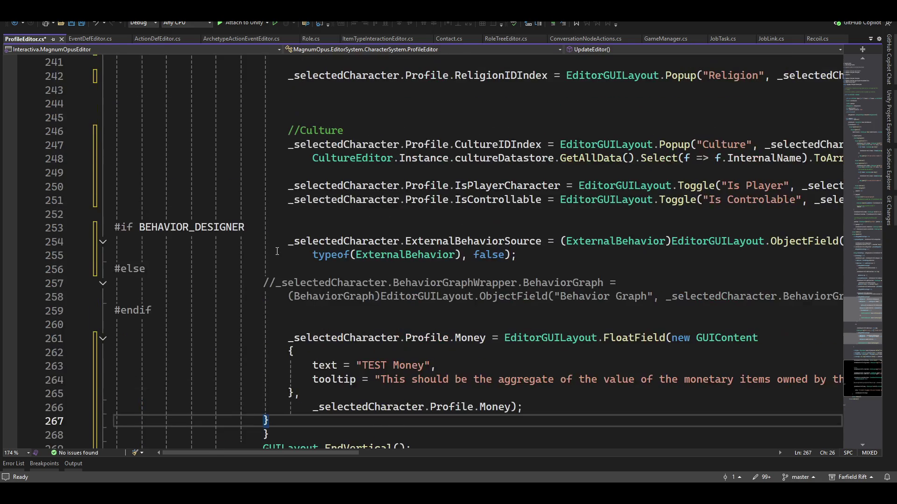
pyautogui.scroll(20, 277, 251)
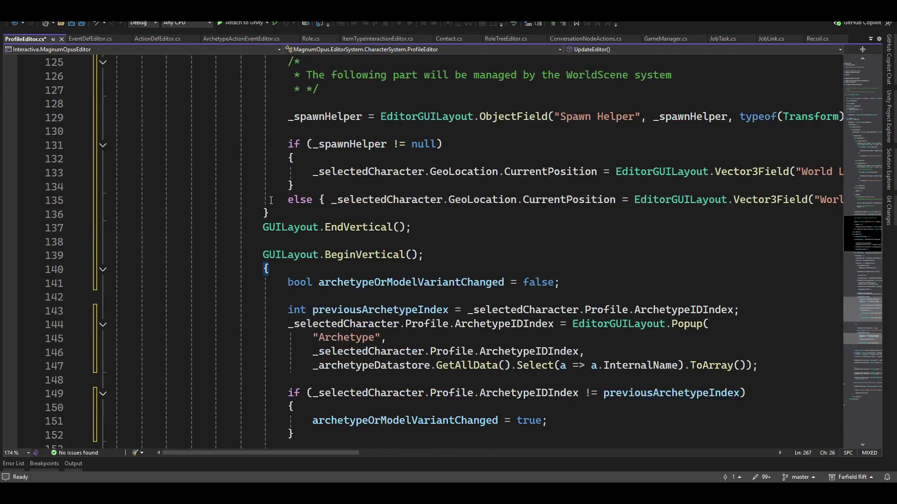
pyautogui.scroll(-20, 271, 200)
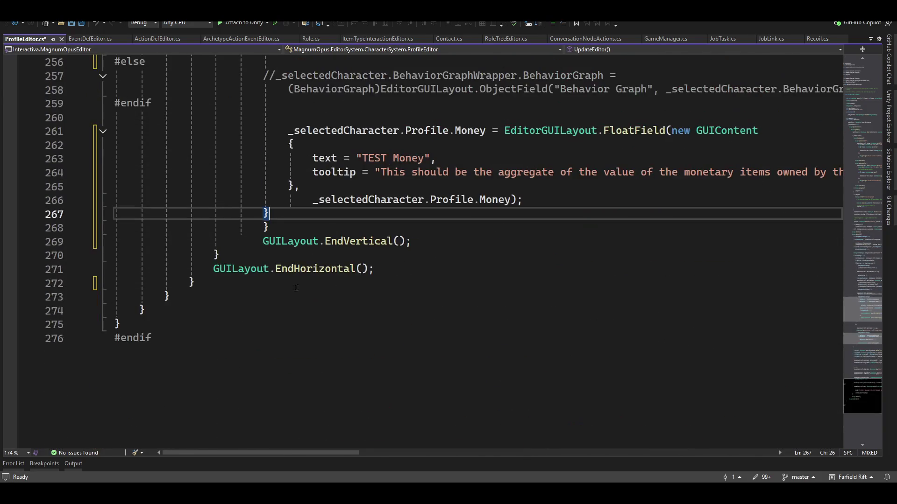
pyautogui.press('BackSpace')
pyautogui.press('Up')
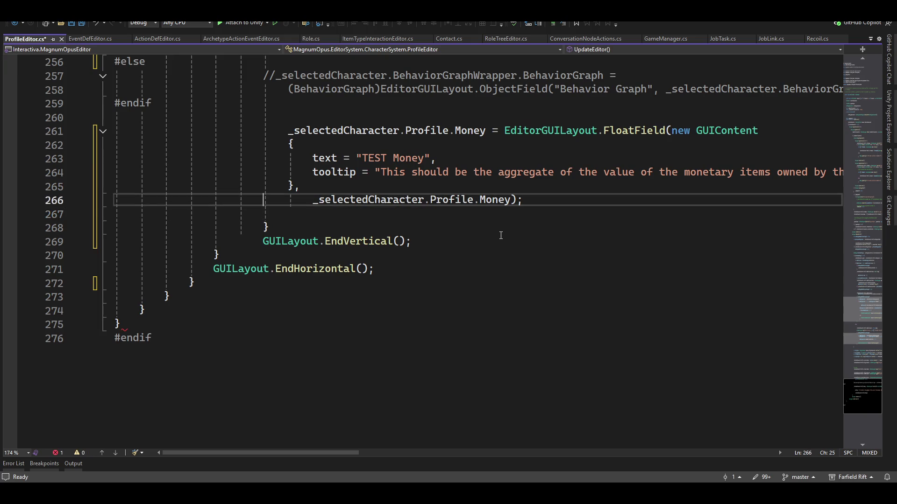
pyautogui.press('Down')
pyautogui.press('Up')
pyautogui.press('Delete')
pyautogui.scroll(20, 247, 246)
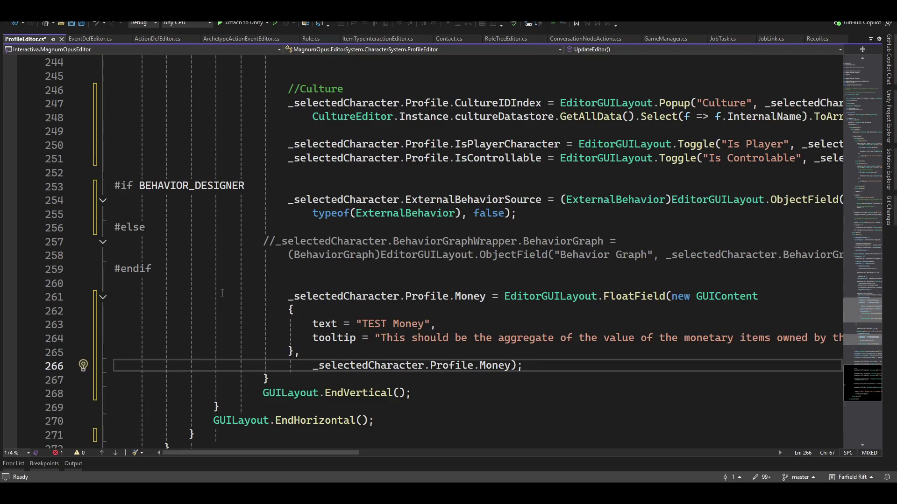
pyautogui.scroll(20, 206, 304)
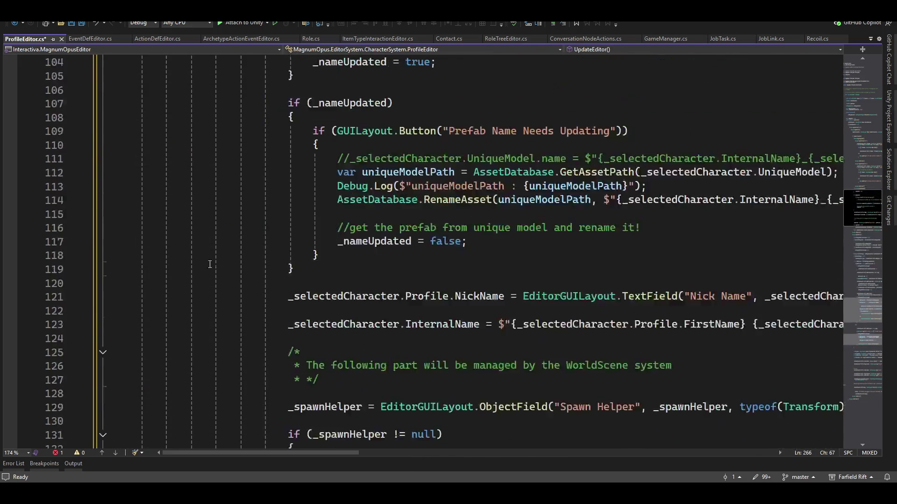
pyautogui.scroll(-4, 287, 244)
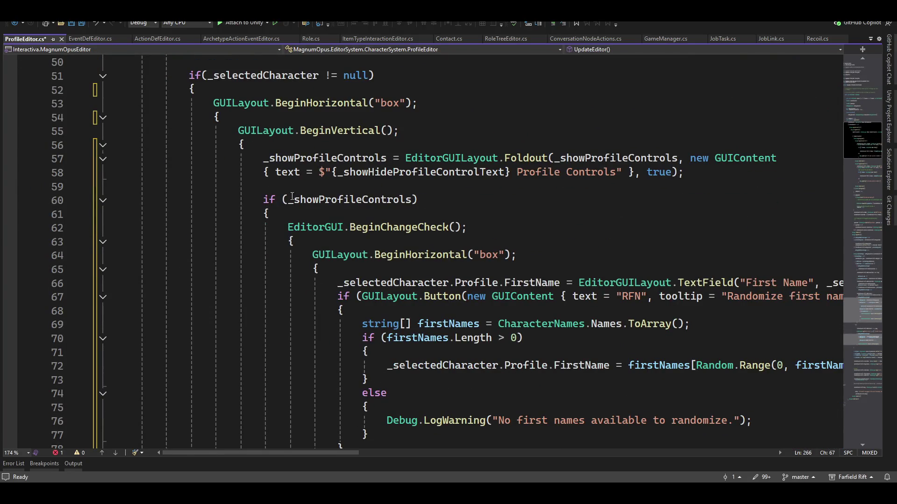
# - Delete the if (_showProfileControls) line, its brace and the leftover blank lines
pyautogui.moveTo(250, 200); pyautogui.dragTo(289, 210)
pyautogui.press('Delete')
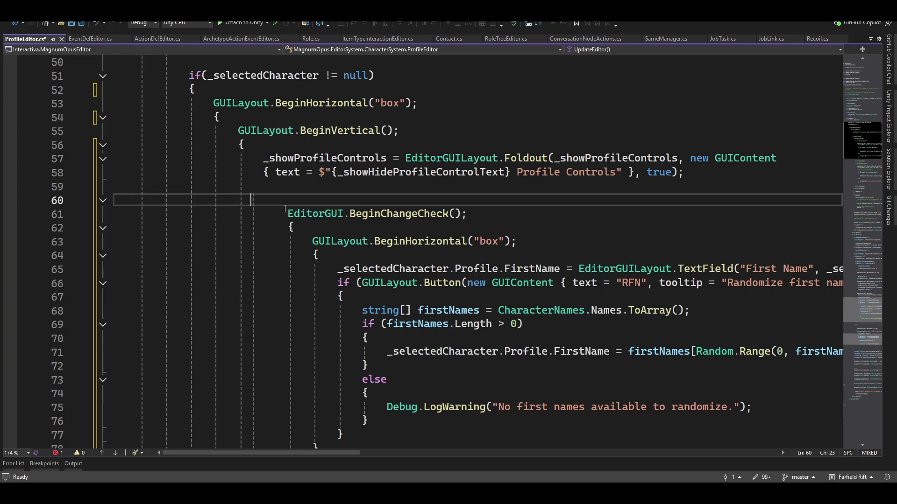
pyautogui.press('Up')
pyautogui.press('Up')
pyautogui.press('End')
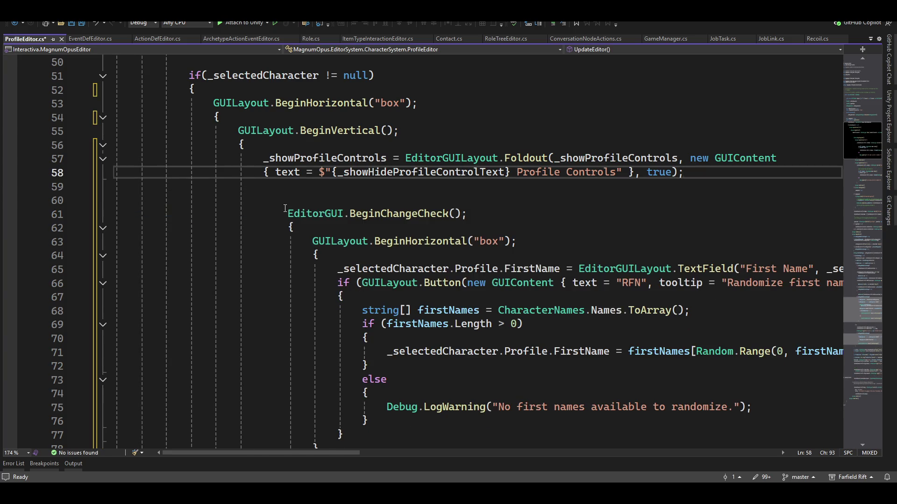
pyautogui.press('Delete')
pyautogui.press('Delete')
# - Cut the two-line Profile Controls Foldout statement out of the vertical layout block
pyautogui.press('Return')
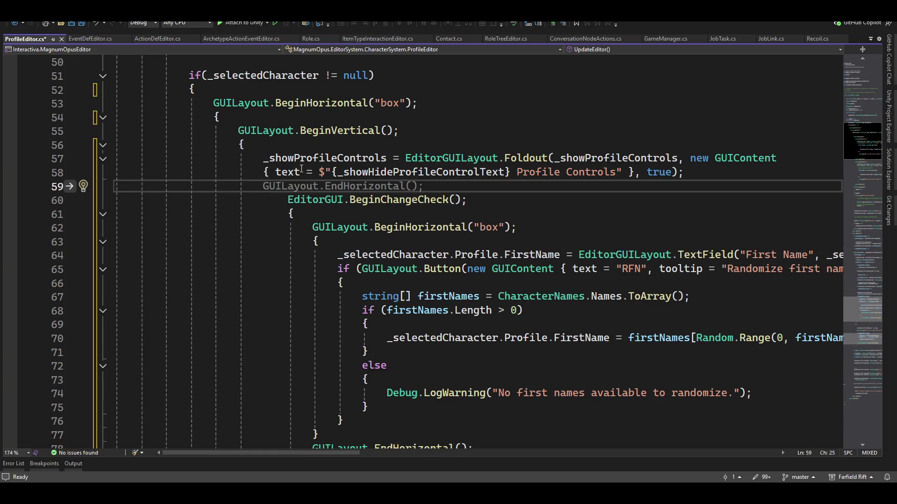
pyautogui.press('Up')
pyautogui.press('Up')
pyautogui.press('Home')
pyautogui.hotkey('shift', 'Down')
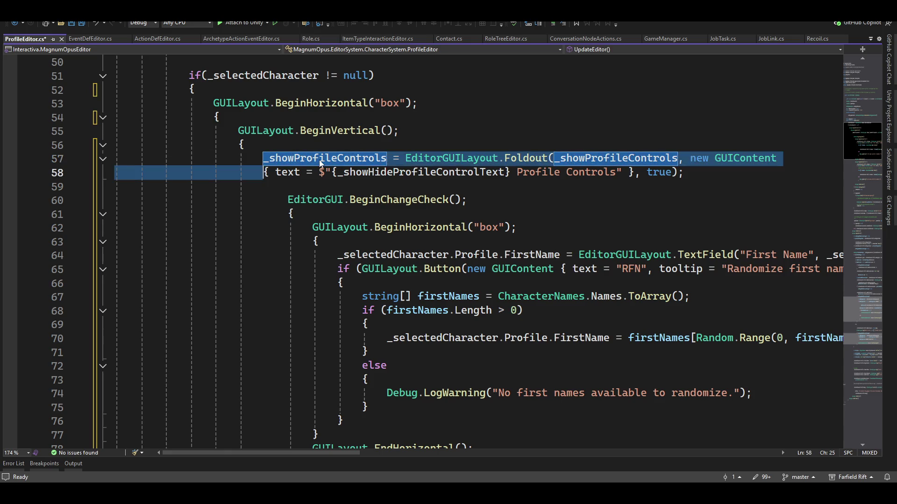
pyautogui.hotkey('shift', 'End')
pyautogui.hotkey('ctrl', 'c')
pyautogui.press('Delete')
pyautogui.press('Up')
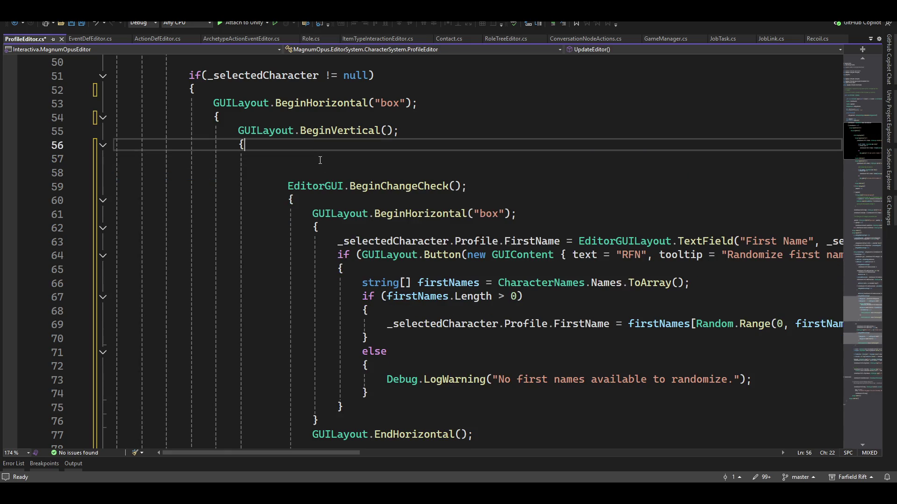
pyautogui.press('Delete')
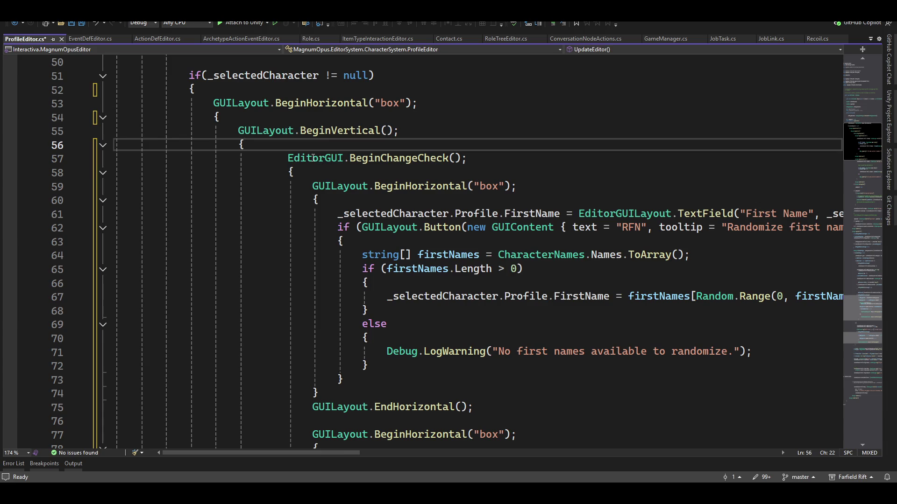
pyautogui.click(474, 105)
pyautogui.press('Up')
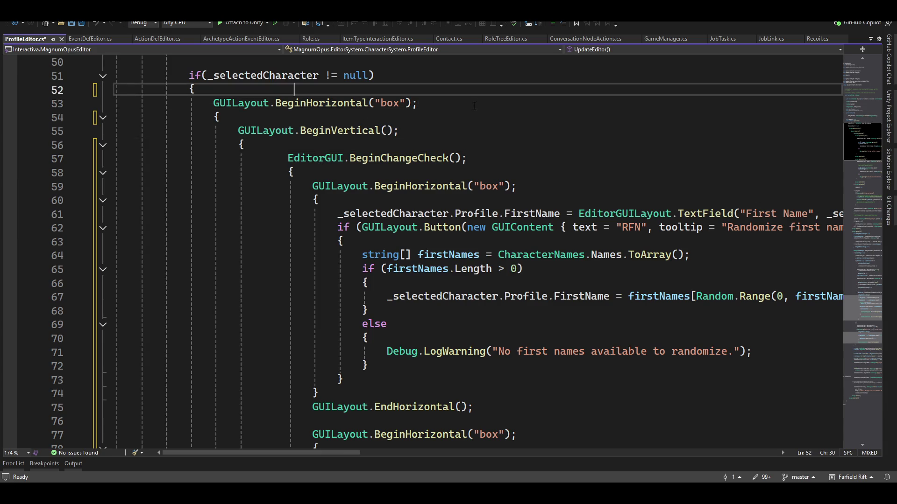
pyautogui.scroll(4, 351, 262)
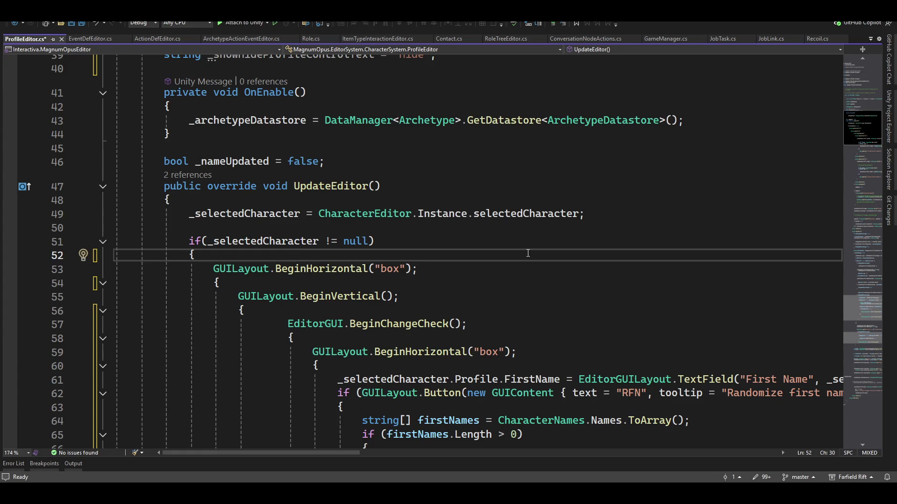
# - Paste the Foldout statement right after the BeginHorizontal("box") opening brace, ahead of BeginVertical
pyautogui.press('Down')
pyautogui.press('Down')
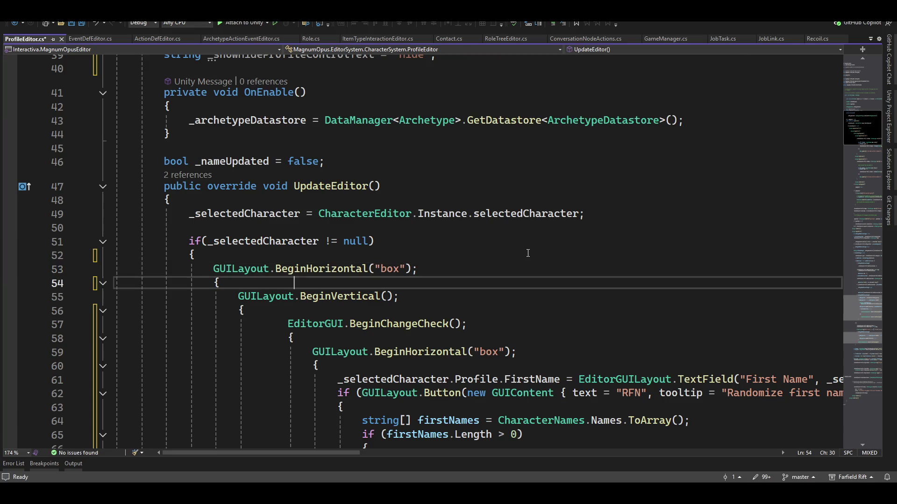
pyautogui.press('Return')
pyautogui.press('Return')
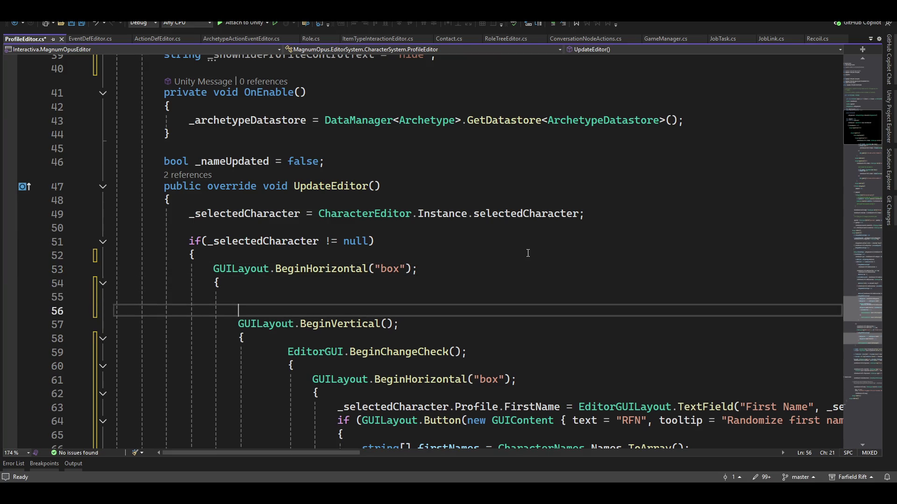
pyautogui.press('Up')
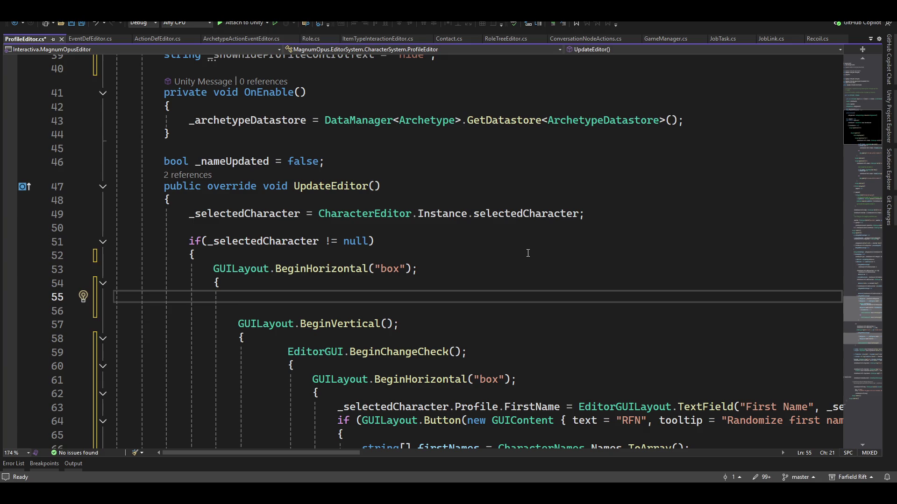
pyautogui.hotkey('ctrl', 'v')
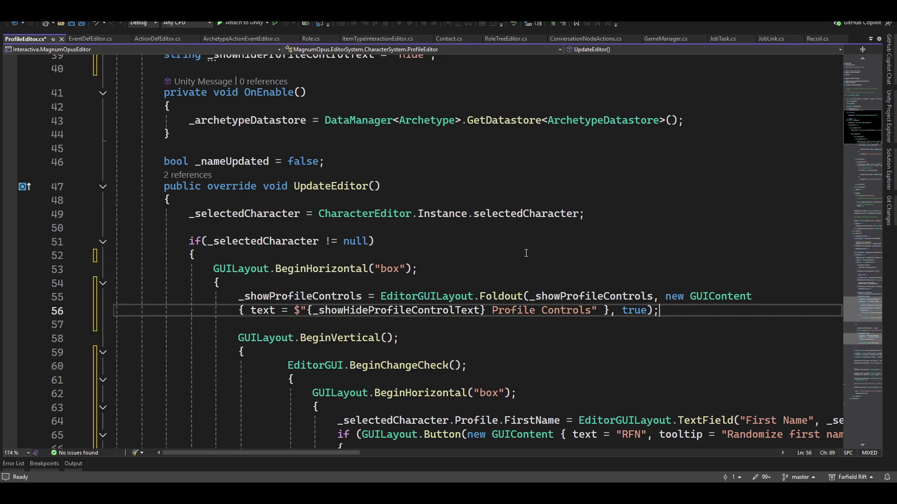
pyautogui.press('Down')
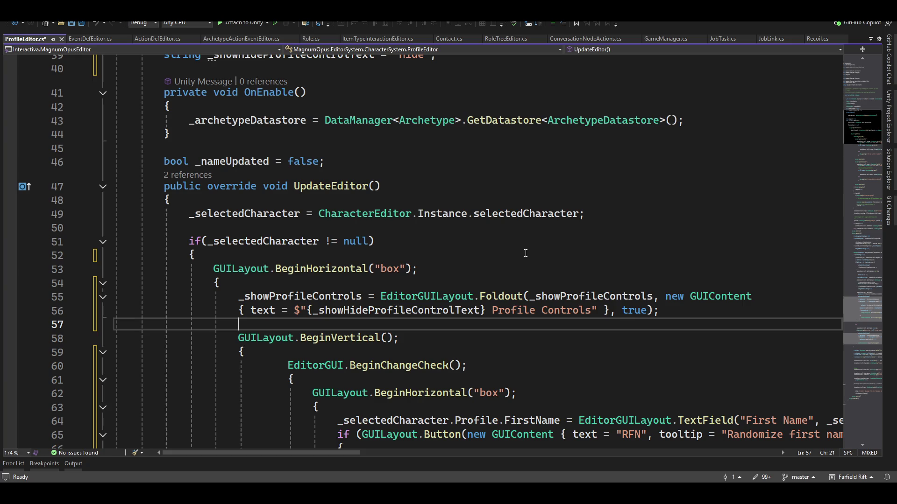
pyautogui.scroll(-20, 221, 344)
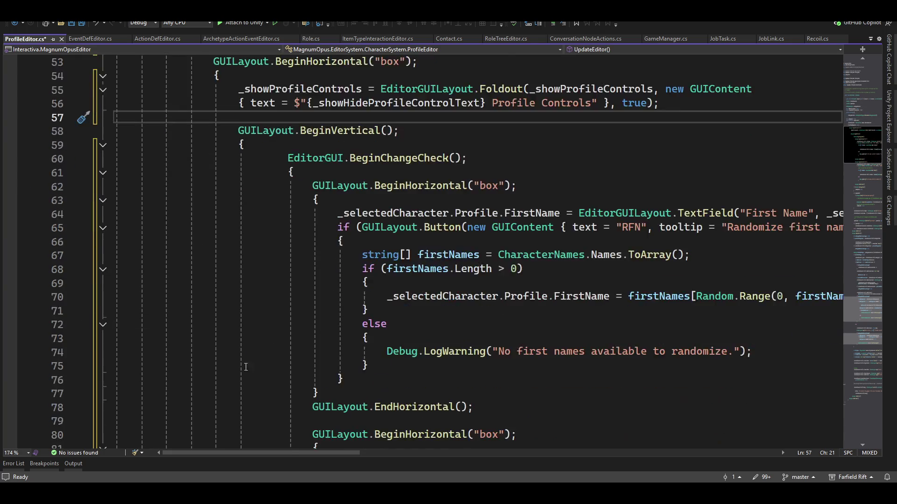
pyautogui.scroll(4, 241, 320)
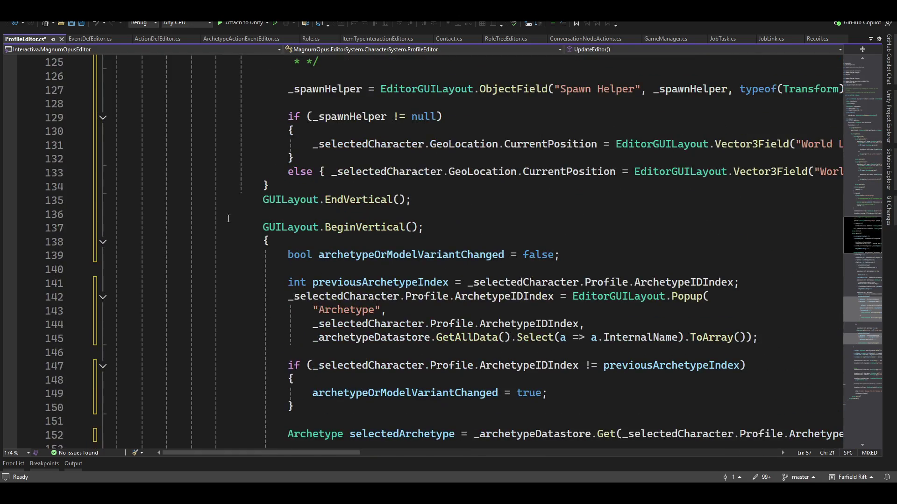
pyautogui.scroll(-20, 243, 380)
pyautogui.scroll(-14, 242, 380)
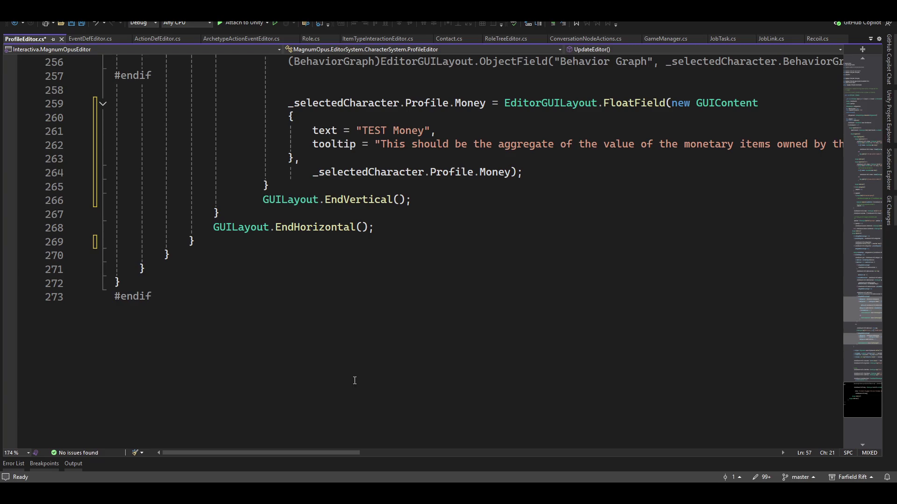
# - Retype the closing brace on line 267 so lines 244-266 reformat one indent left
pyautogui.scroll(4, 239, 270)
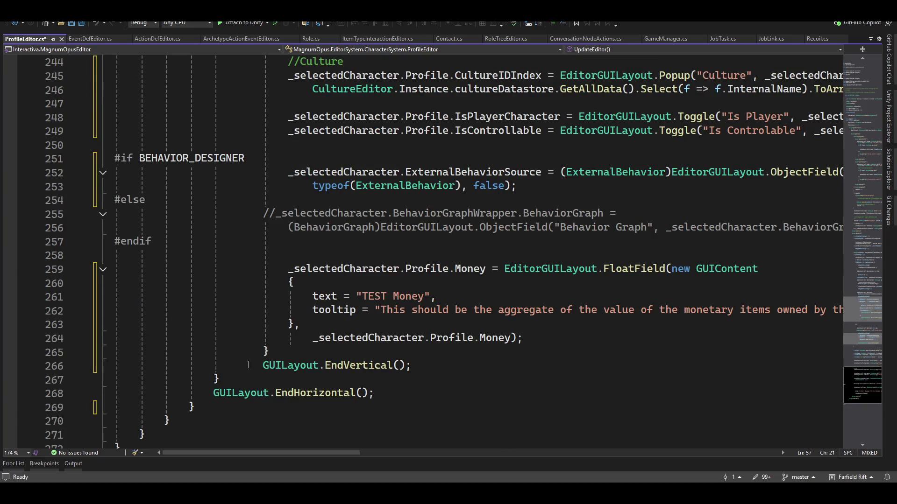
pyautogui.click(232, 381)
pyautogui.press('BackSpace')
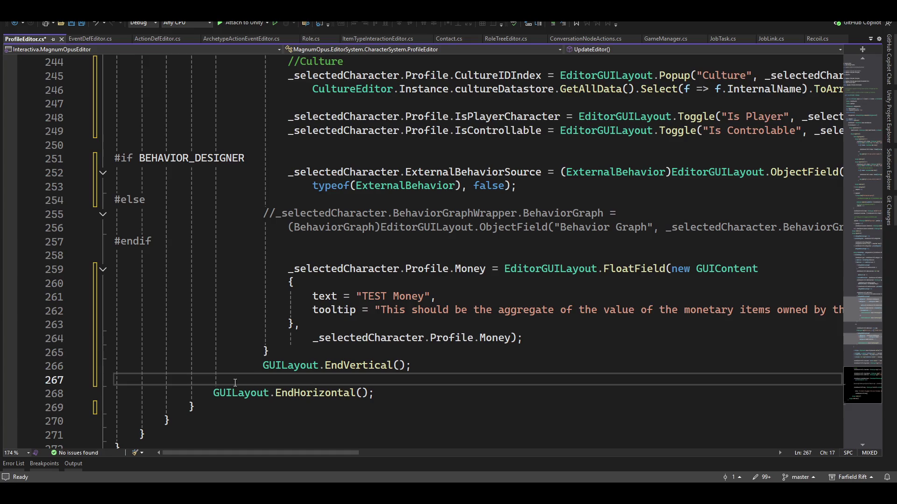
pyautogui.write('}')
pyautogui.scroll(20, 223, 351)
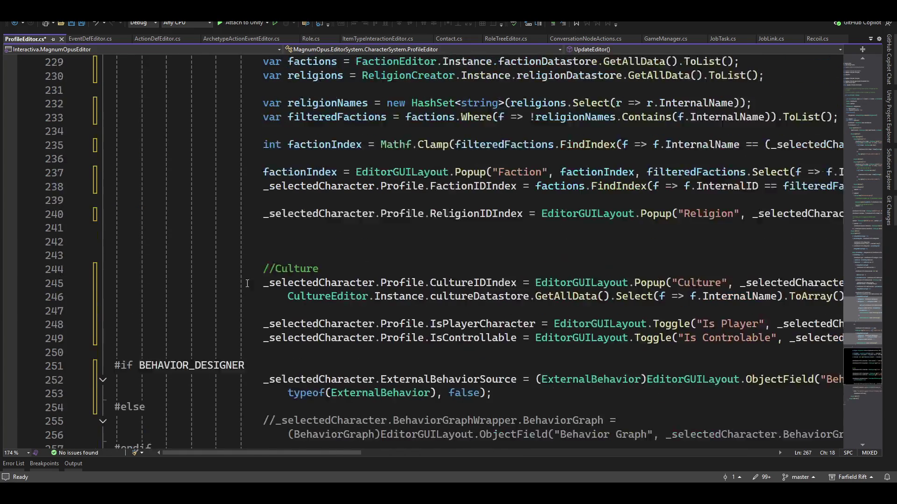
pyautogui.scroll(4, 241, 249)
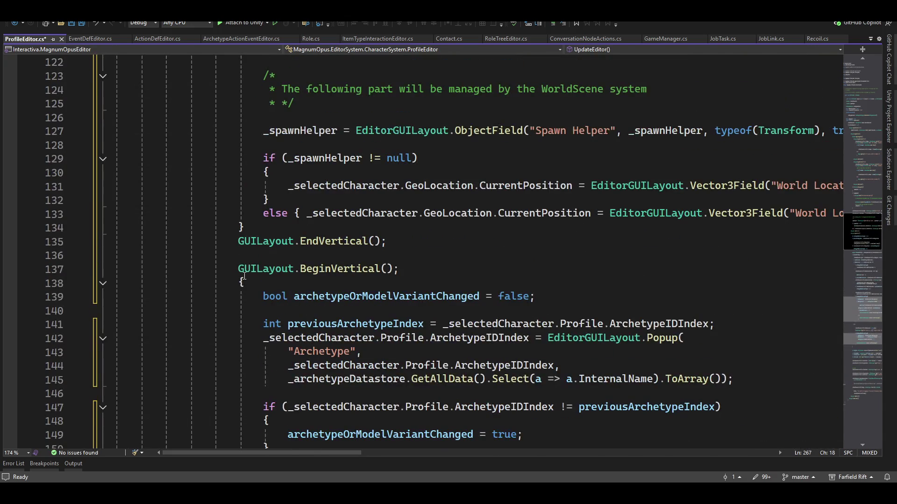
pyautogui.scroll(2, 278, 319)
pyautogui.scroll(20, 228, 316)
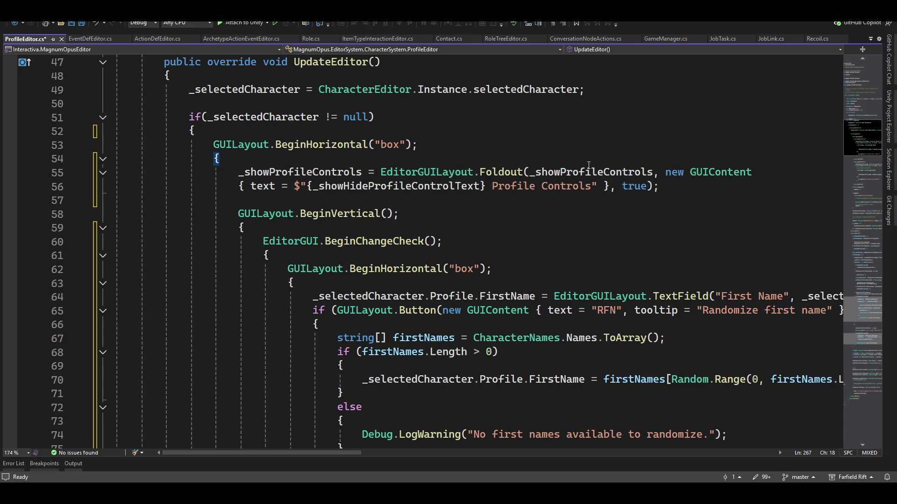
# - Cut the Foldout statement on lines 55-56 out of the horizontal box and clear the blank lines
pyautogui.click(684, 186)
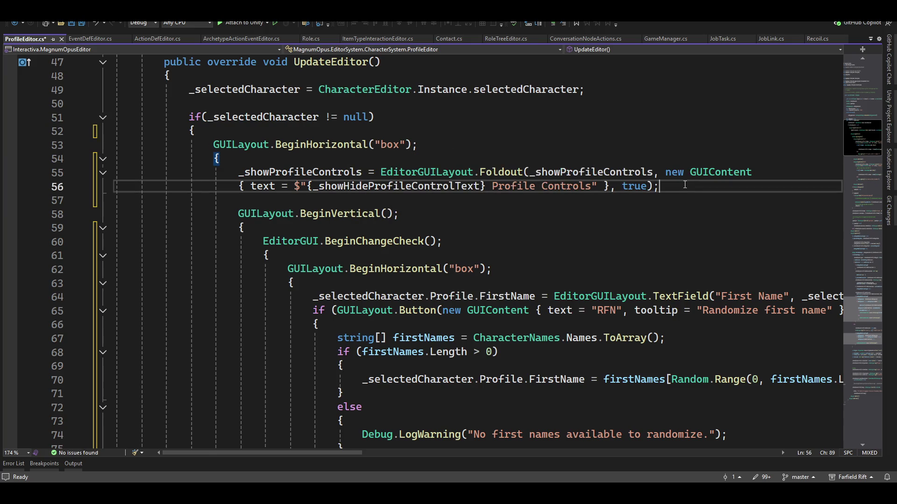
pyautogui.press('Up')
pyautogui.press('Home')
pyautogui.hotkey('shift', 'Down')
pyautogui.hotkey('shift', 'End')
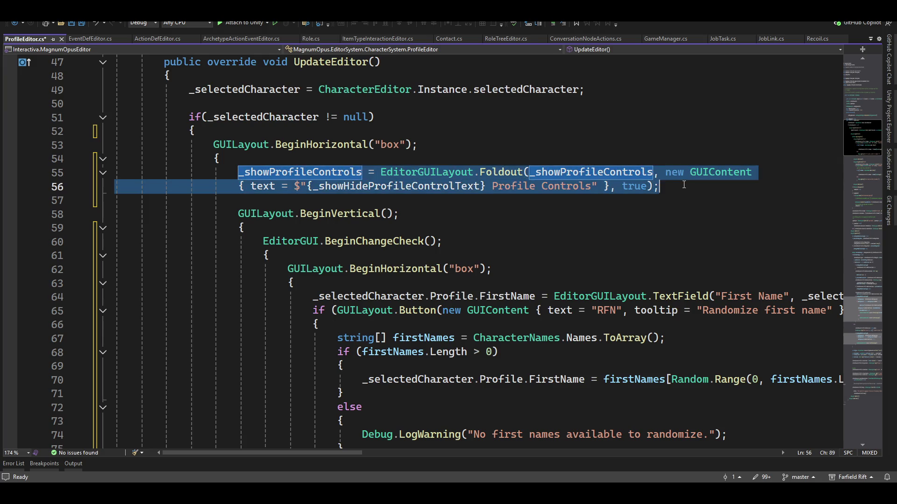
pyautogui.press('Delete')
pyautogui.press('Up')
pyautogui.press('Delete')
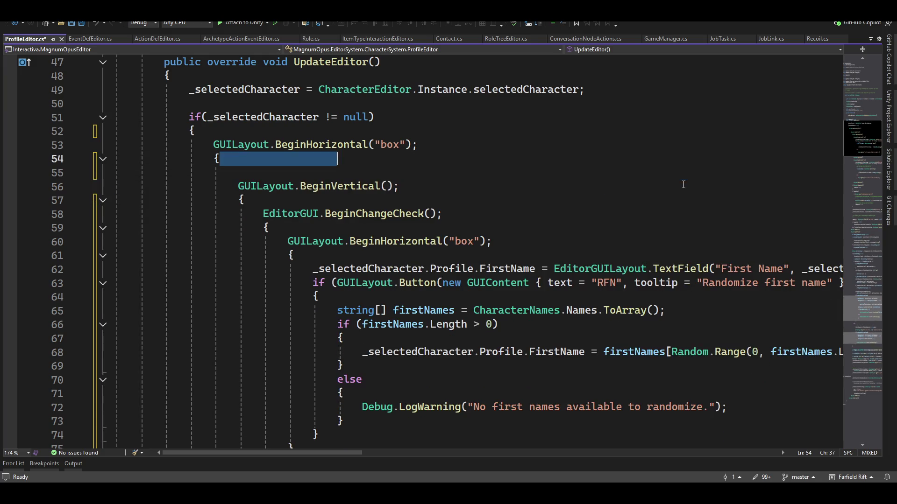
pyautogui.press('Delete')
# - Paste the Foldout right after the if-block's opening brace and begin a GUILayout.Begin line above it
pyautogui.press('Up')
pyautogui.press('Up')
pyautogui.hotkey('ctrl', 'shift', 'v')
pyautogui.hotkey('ctrl', 'shift', 'v')
pyautogui.hotkey('ctrl', 'shift', 'v')
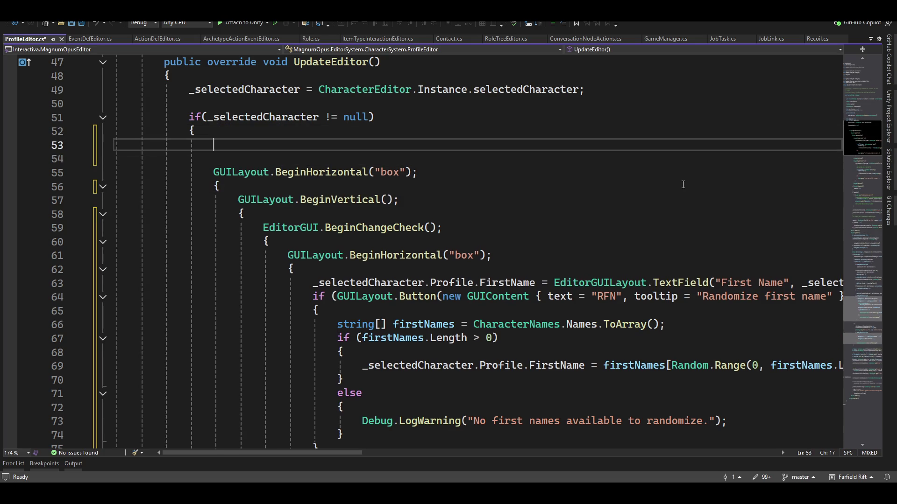
pyautogui.press('Down')
pyautogui.press('Up')
pyautogui.press('Up')
pyautogui.press('Up')
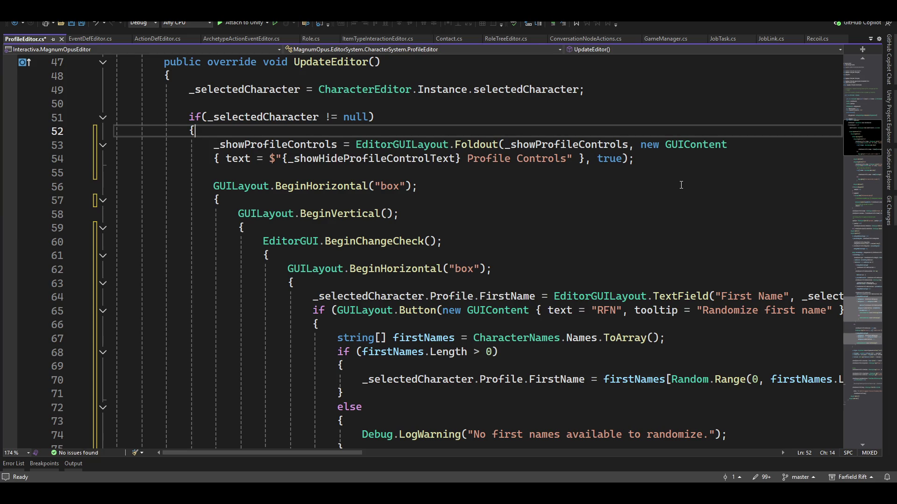
pyautogui.press('Return')
pyautogui.write('guilay.')
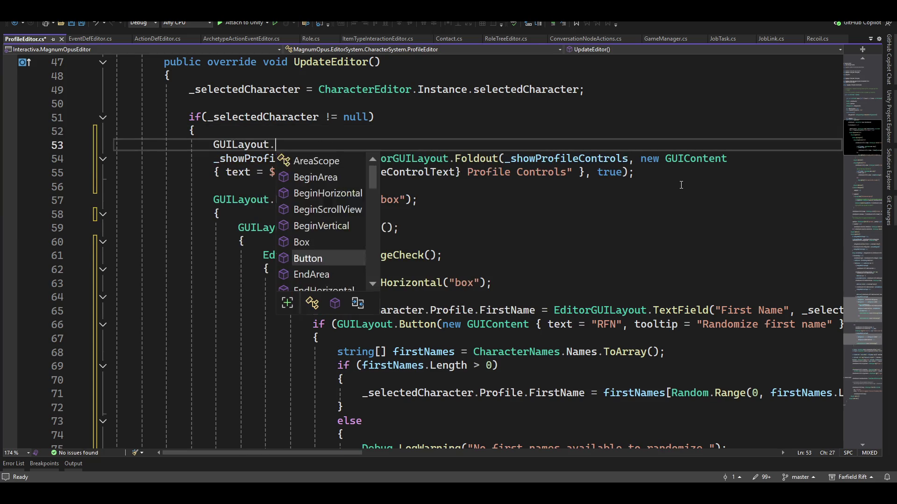
pyautogui.write('begin')
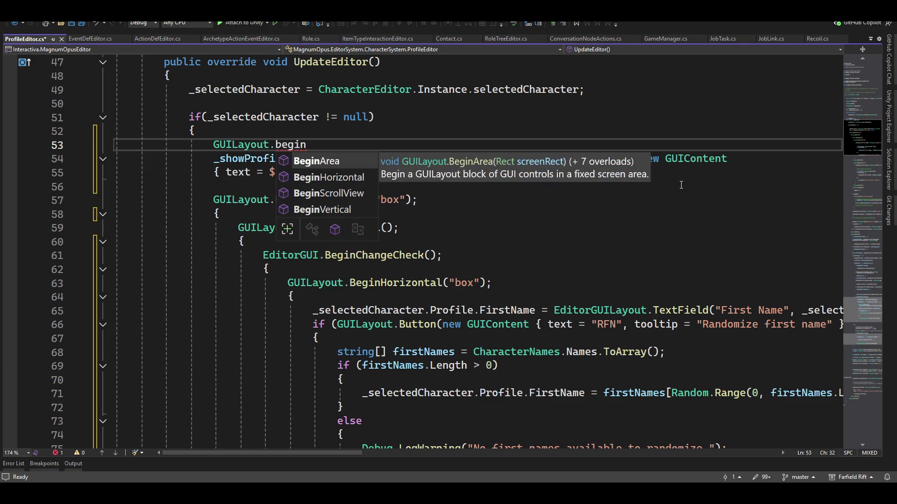
# - Complete the line as GUILayout.BeginVertical("box"); followed by an opening brace
pyautogui.press('Down')
pyautogui.press('Down')
pyautogui.press('Down')
pyautogui.press('Tab')
pyautogui.write('("')
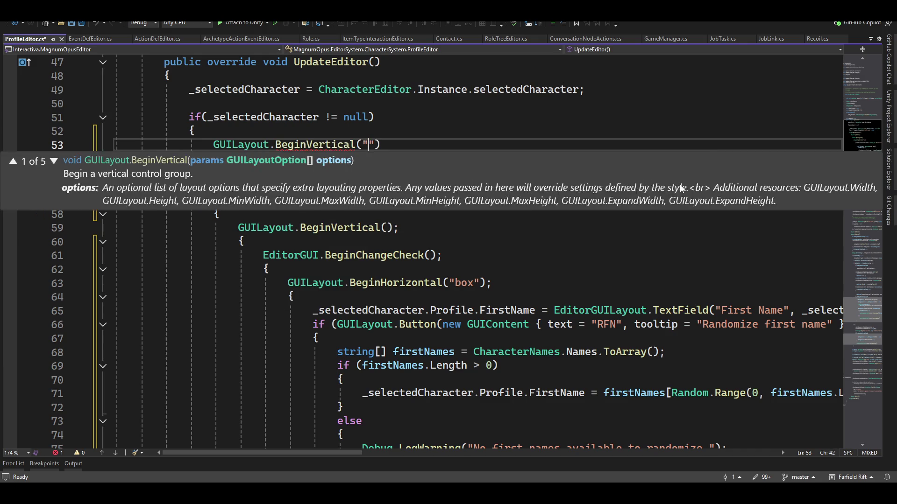
pyautogui.write('box");')
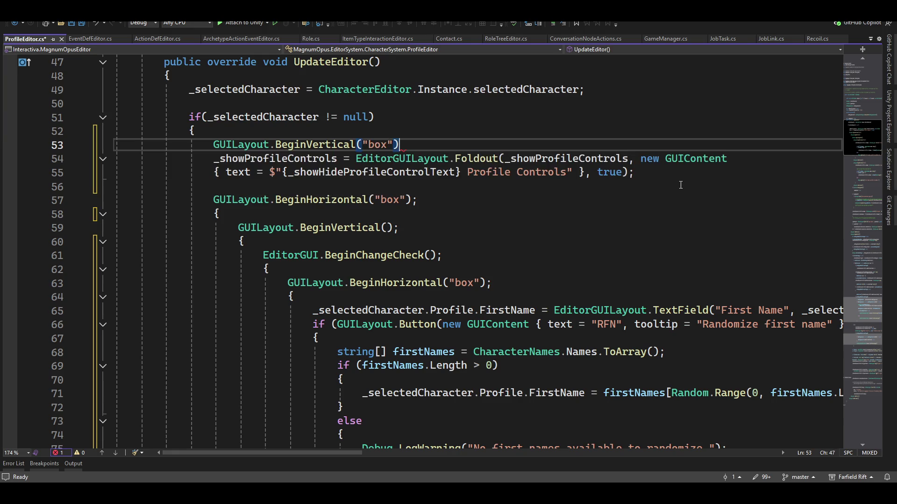
pyautogui.press('Return')
pyautogui.write('{')
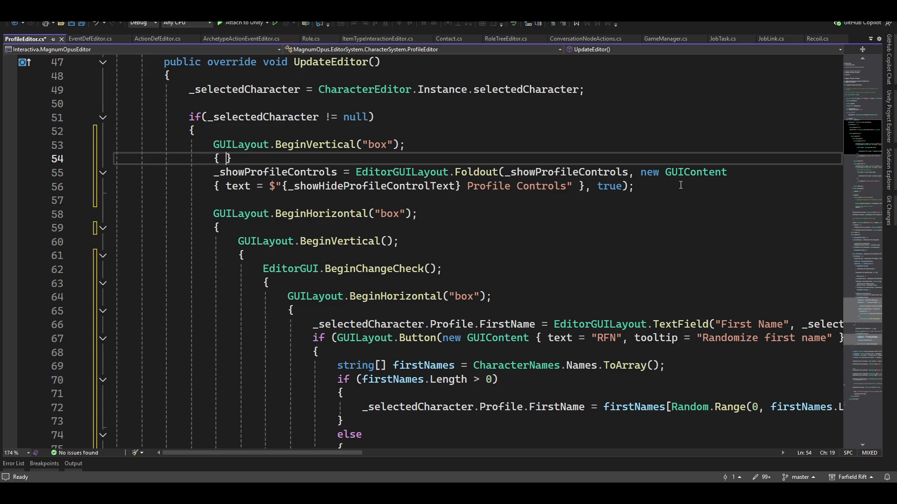
pyautogui.press('Delete')
# - Add a closing brace and GUILayout.EndVertical(); after the EndHorizontal line near line 270
pyautogui.scroll(-20, 344, 310)
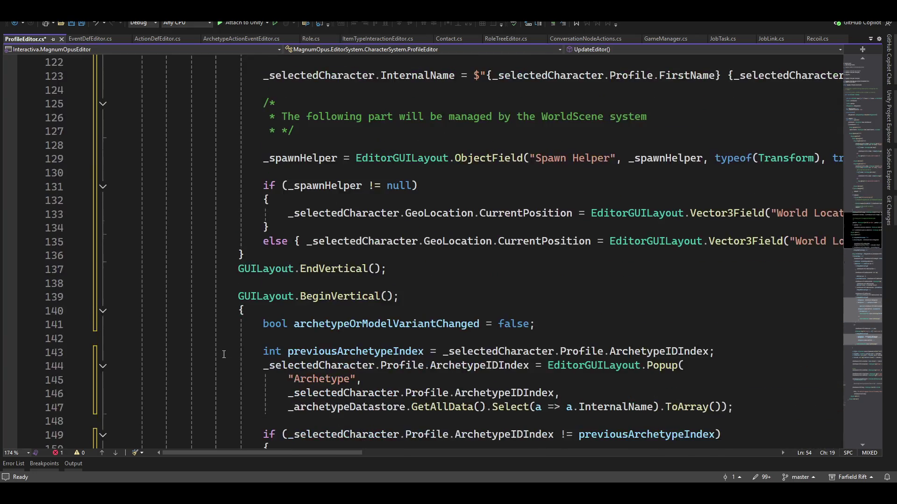
pyautogui.scroll(-20, 218, 340)
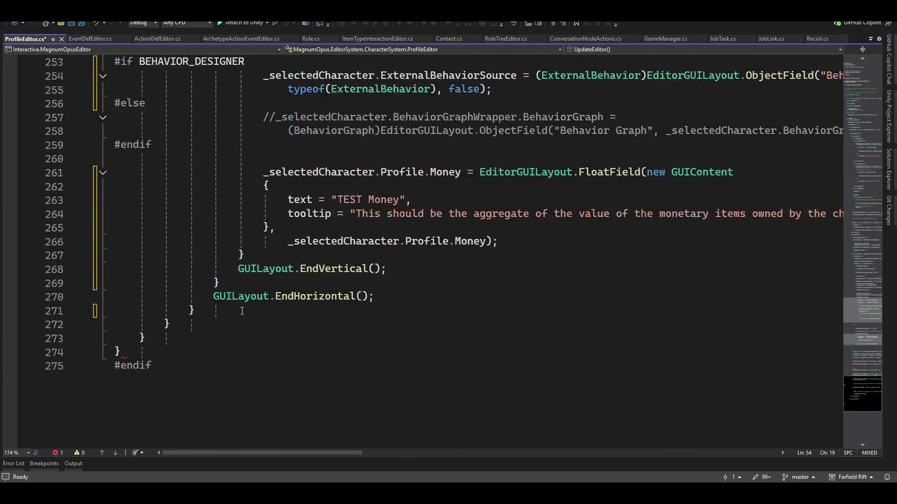
pyautogui.click(413, 258)
pyautogui.press('Return')
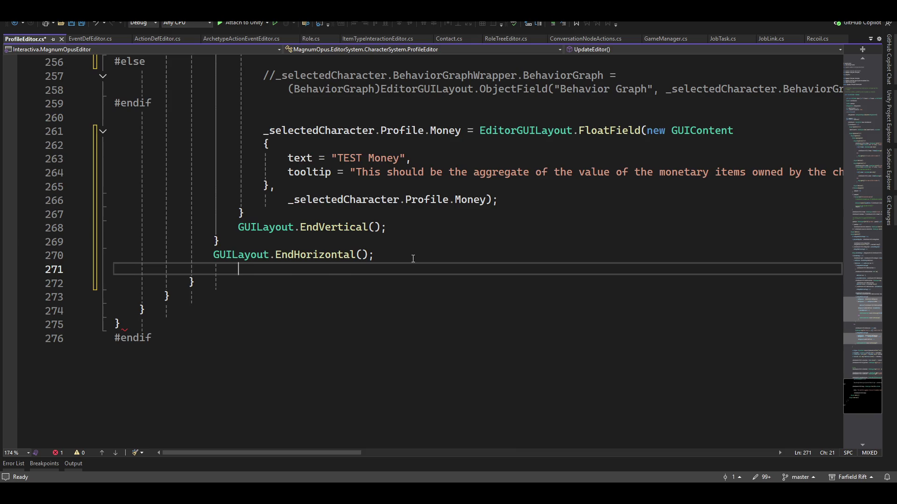
pyautogui.write('}')
pyautogui.press('Return')
pyautogui.write('guilayou')
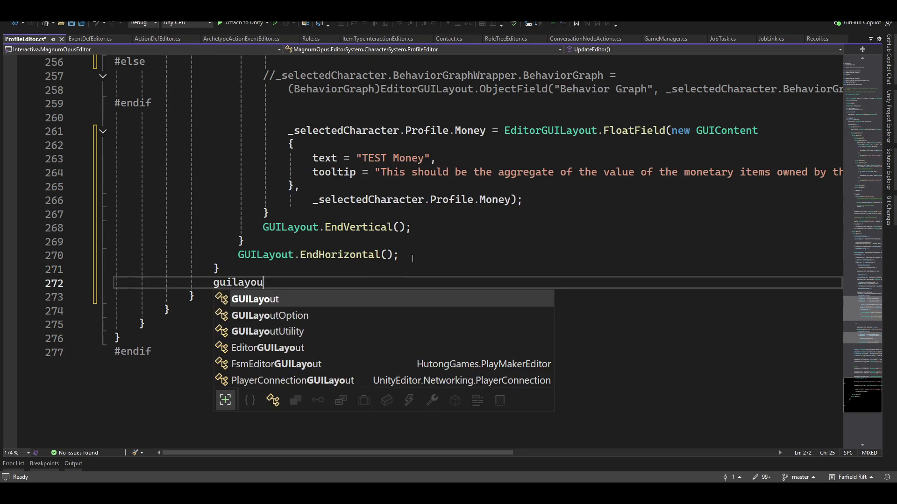
pyautogui.write('.endv();')
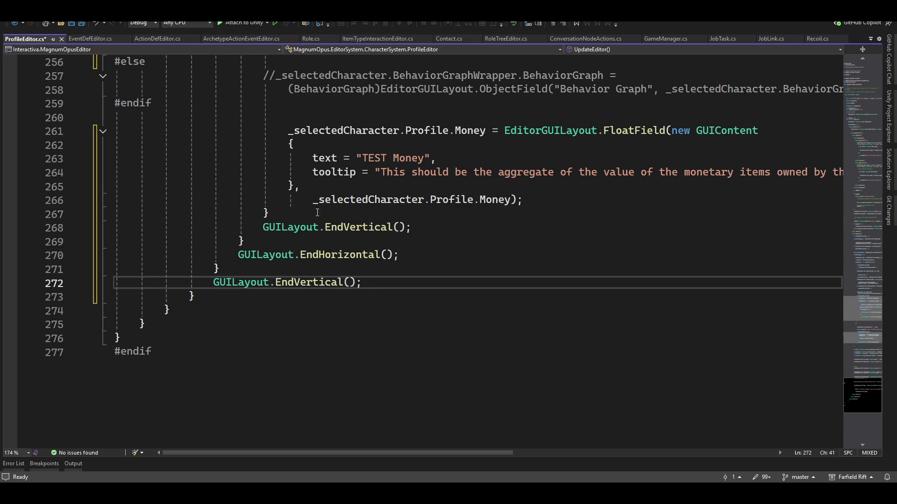
pyautogui.scroll(18, 217, 160)
pyautogui.scroll(18, 217, 159)
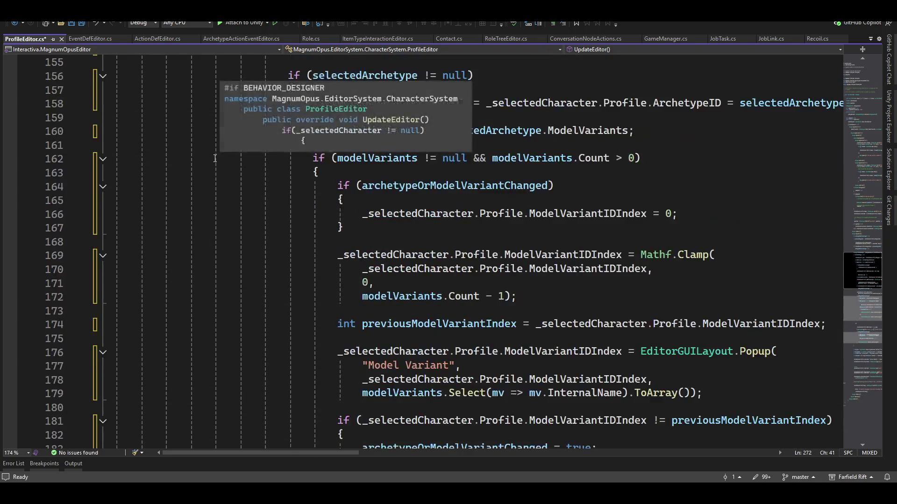
pyautogui.scroll(15, 220, 158)
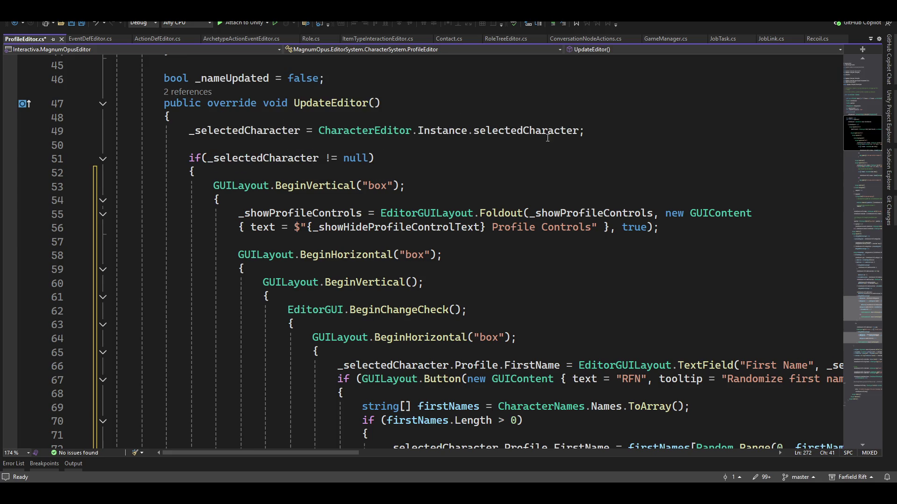
# - Add a blank line after the Foldout and split its text assignment and true argument onto separate lines
pyautogui.click(597, 238)
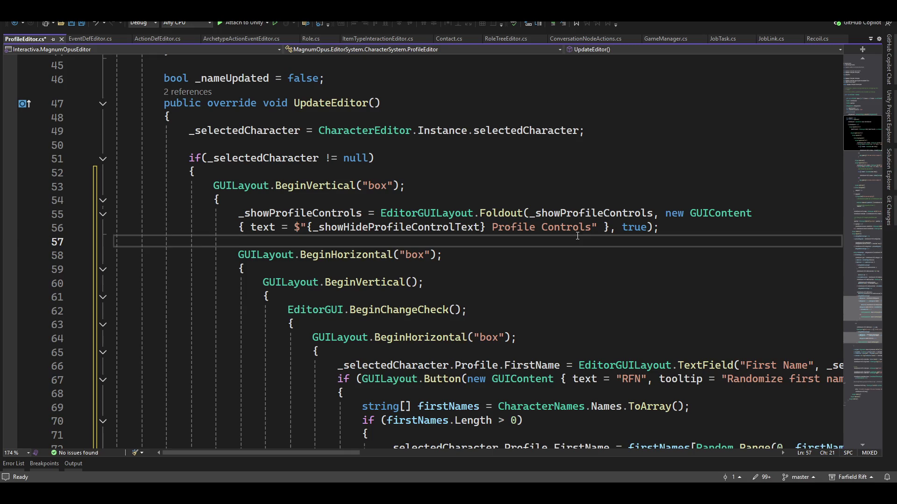
pyautogui.press('Return')
pyautogui.press('Up')
pyautogui.press('Up')
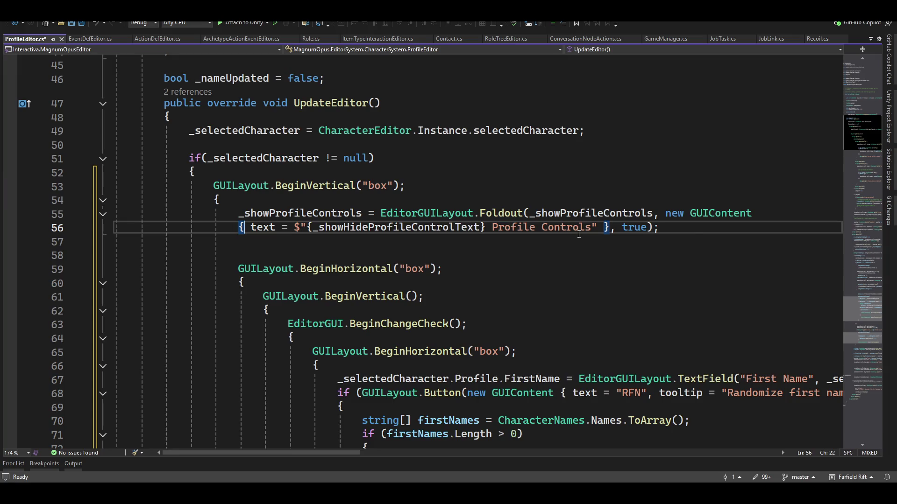
pyautogui.press('Right')
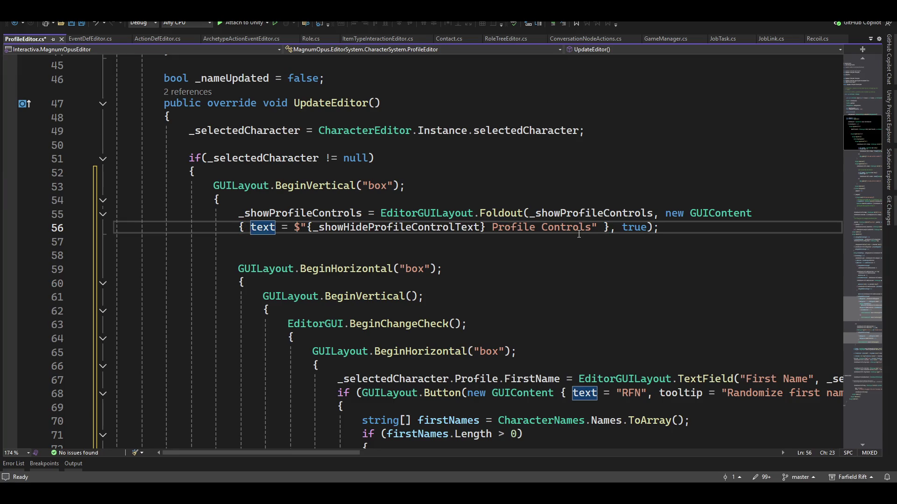
pyautogui.press('Return')
pyautogui.press('End')
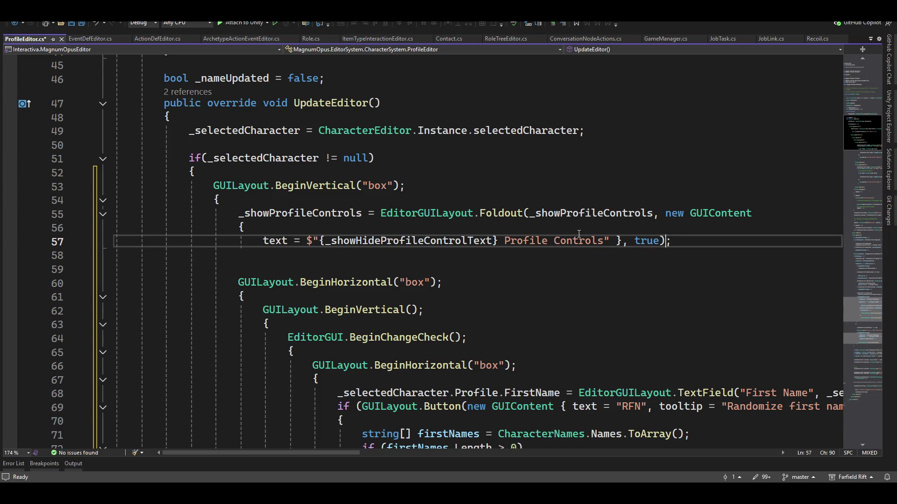
pyautogui.press('Left')
pyautogui.press('Left')
pyautogui.press('Left')
# - Put the GUIContent's closing brace on its own line with the true argument joined after it
pyautogui.press('Left')
pyautogui.press('Return')
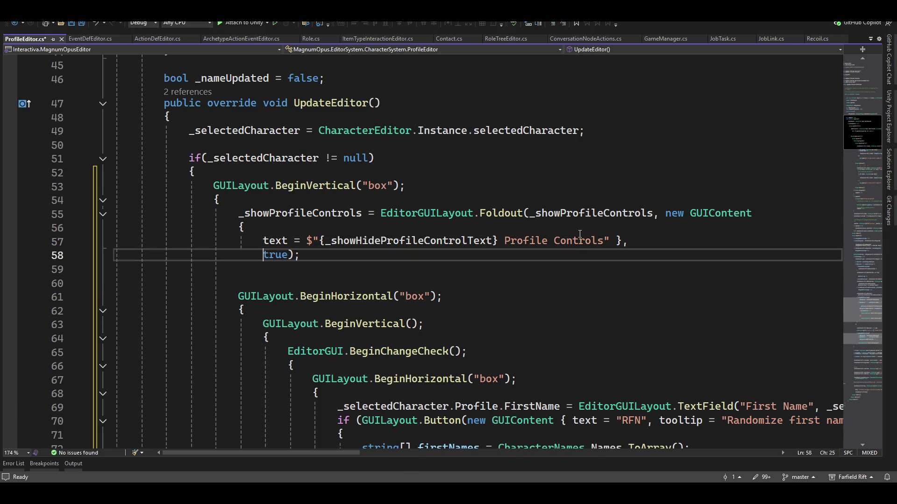
pyautogui.press('Up')
pyautogui.press('End')
pyautogui.press('Left')
pyautogui.press('Left')
pyautogui.press('Left')
pyautogui.press('Return')
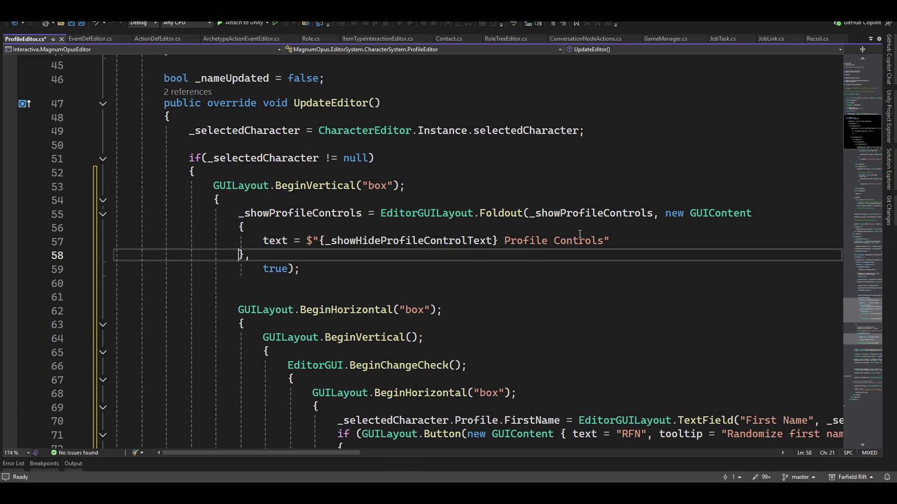
pyautogui.press('Delete')
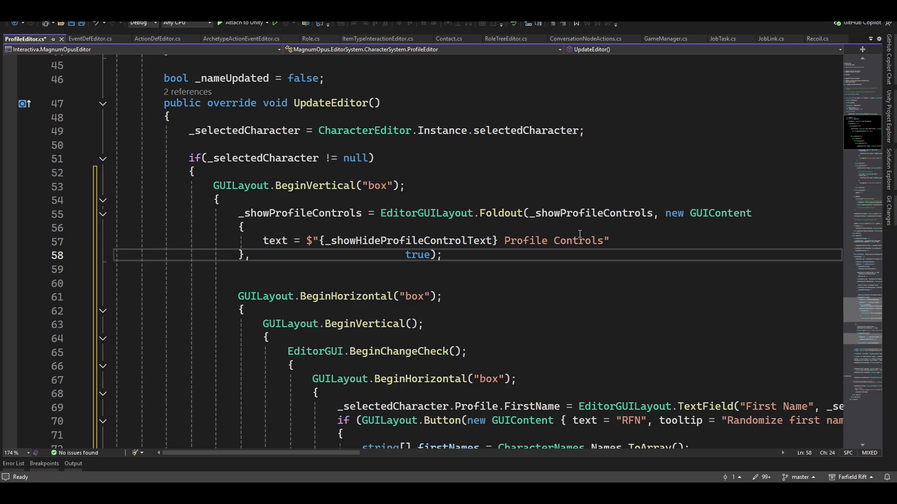
pyautogui.hotkey('ctrl', 'Delete')
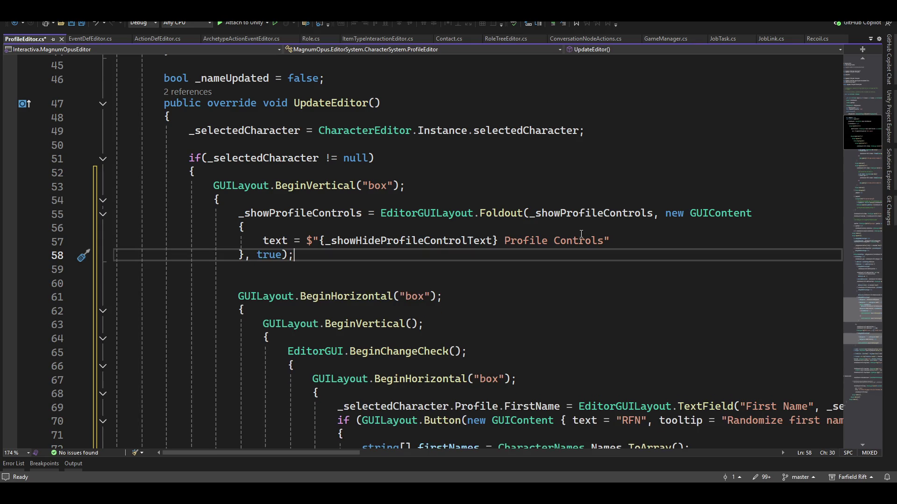
pyautogui.press('Down')
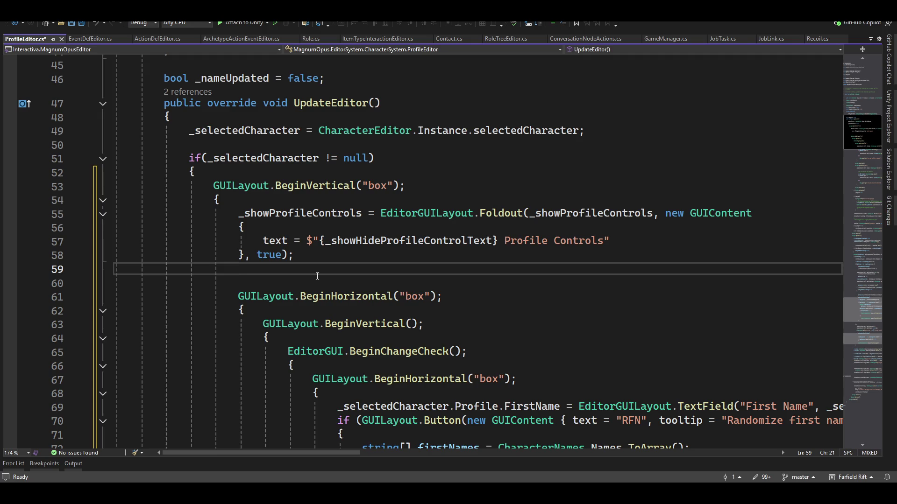
# - Insert if (_showProfileControls) on line 60 with its opening brace on the next line
pyautogui.press('Down')
pyautogui.write('uif')
pyautogui.press('BackSpace')
pyautogui.press('BackSpace')
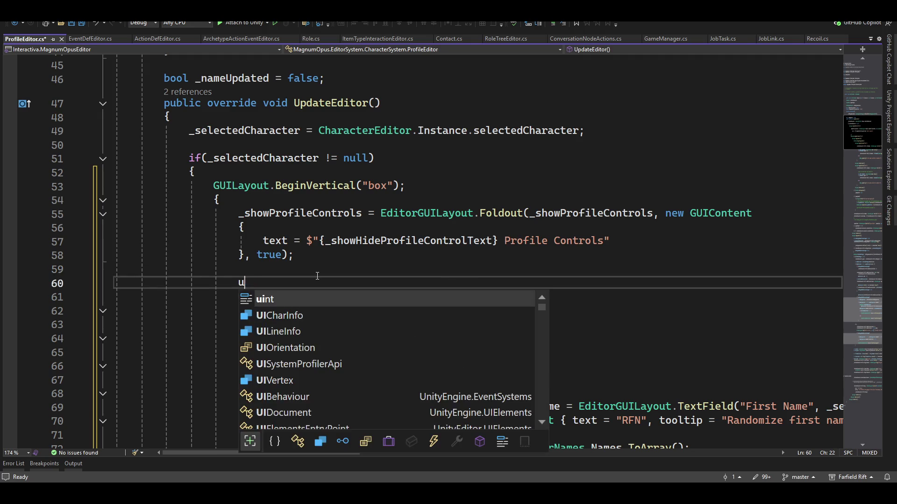
pyautogui.press('BackSpace')
pyautogui.write('if(')
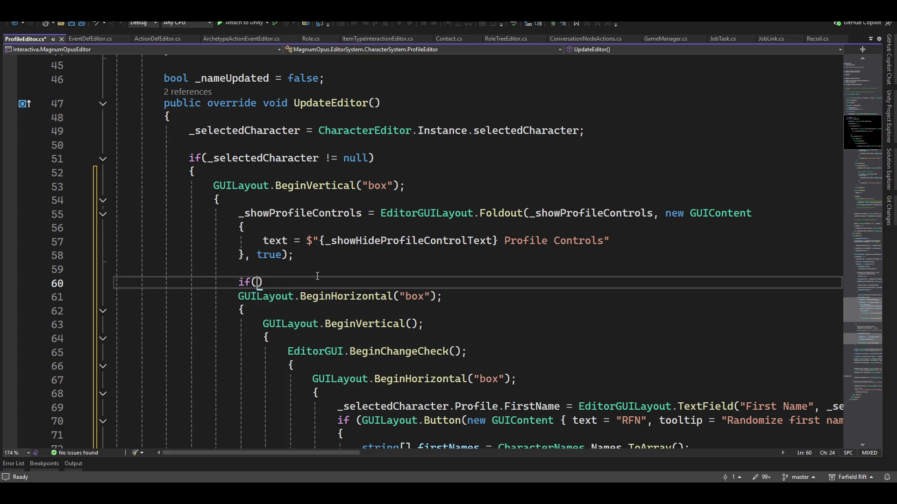
pyautogui.write('_sh')
pyautogui.press('Tab')
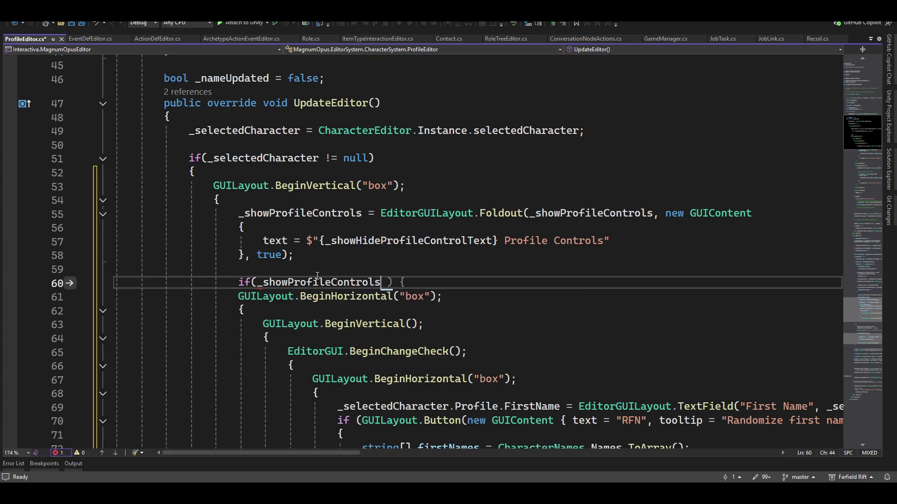
pyautogui.write(')')
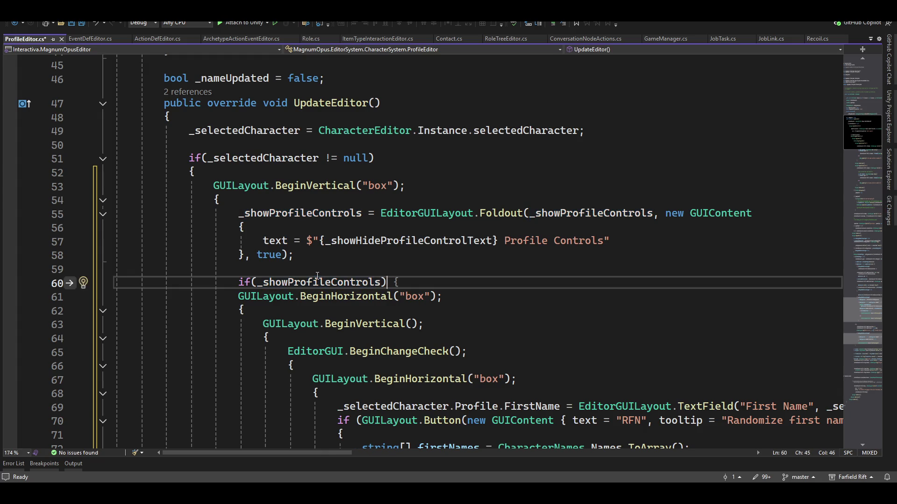
pyautogui.write(' { }')
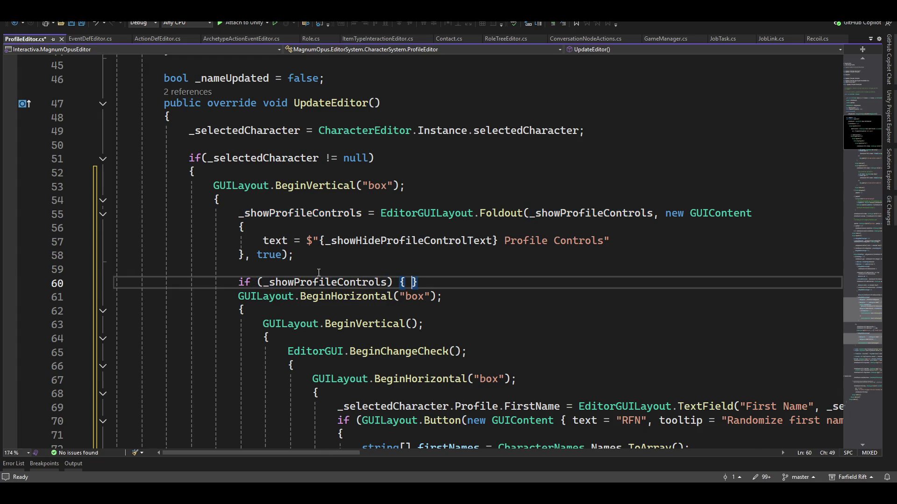
pyautogui.press('Left')
pyautogui.press('Left')
pyautogui.press('Return')
pyautogui.scroll(-3, 403, 293)
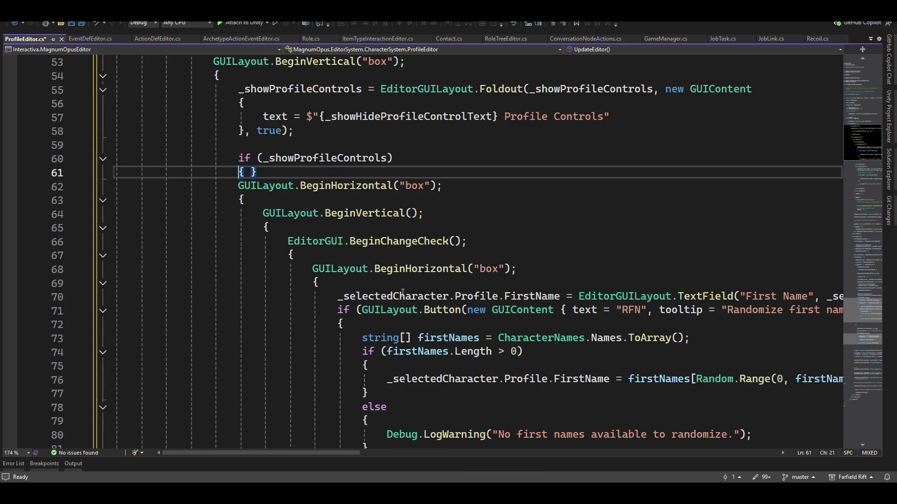
pyautogui.press('Right')
pyautogui.press('Delete')
pyautogui.press('Delete')
# - Close the if block with a brace after the EndHorizontal() line
pyautogui.press('Down')
pyautogui.press('Down')
pyautogui.press('Down')
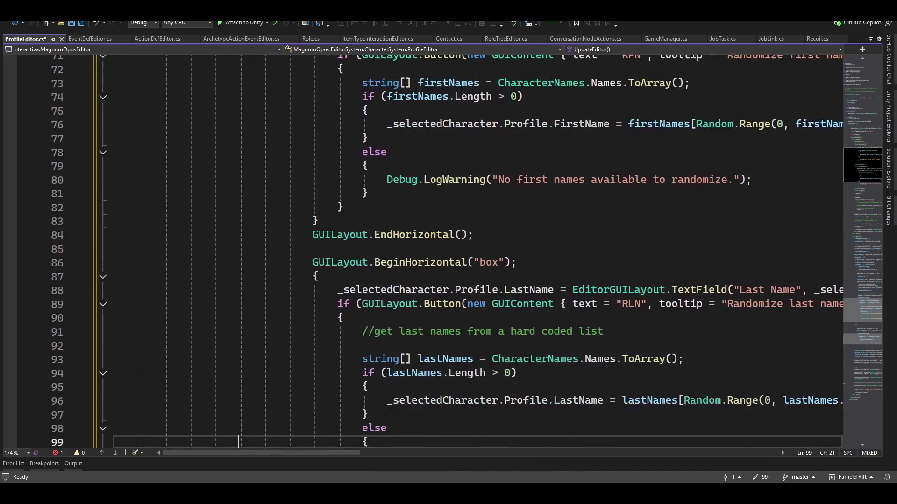
pyautogui.press('Down')
pyautogui.press('Down')
pyautogui.press('Down')
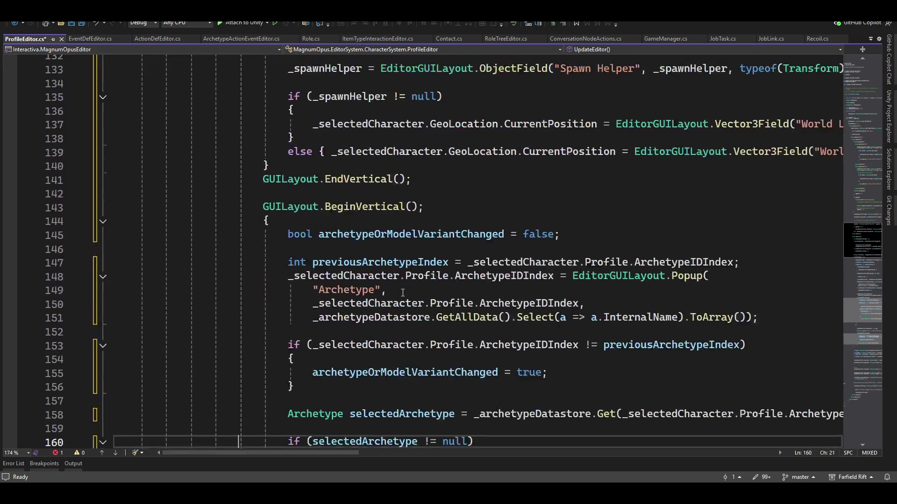
pyautogui.press('Down')
pyautogui.press('Down')
pyautogui.press('Down')
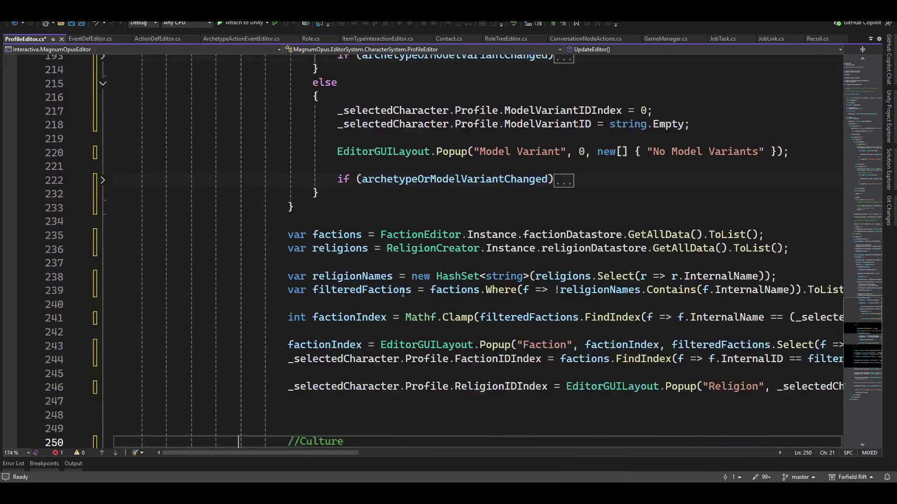
pyautogui.press('Down')
pyautogui.press('Down')
pyautogui.press('Down')
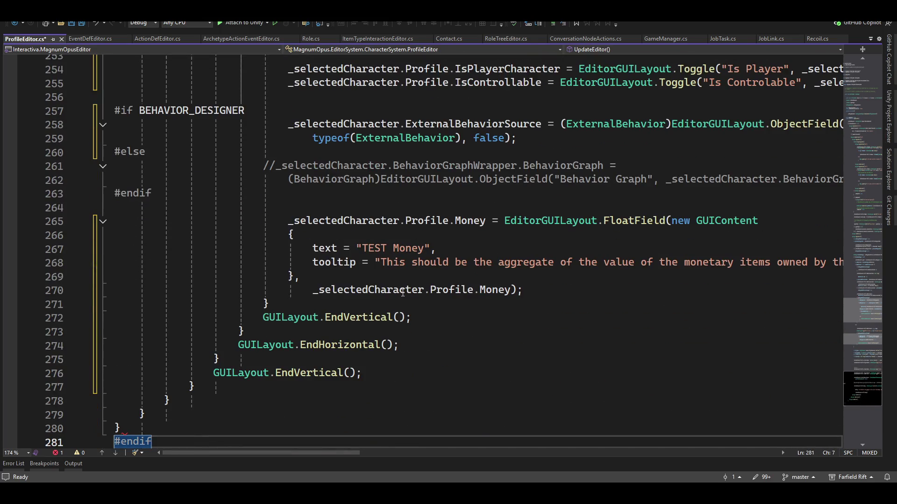
pyautogui.press('Up')
pyautogui.press('Up')
pyautogui.press('Up')
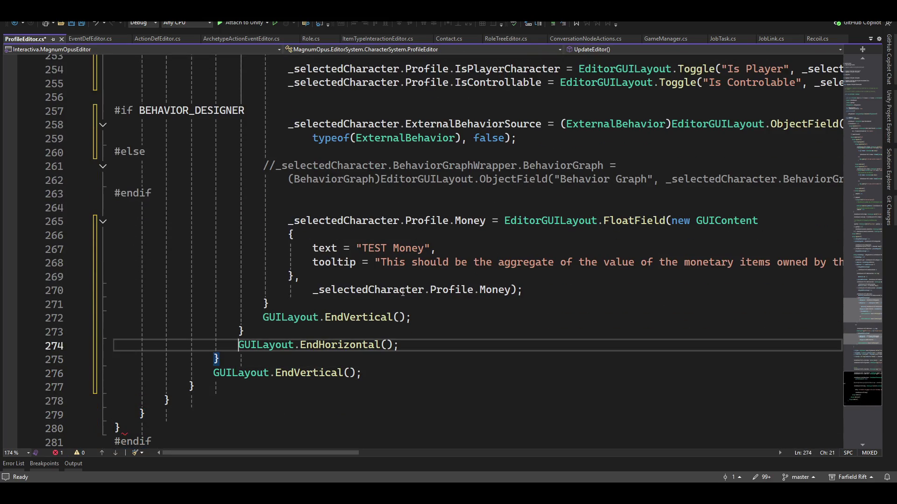
pyautogui.press('End')
pyautogui.press('Return')
pyautogui.write('}')
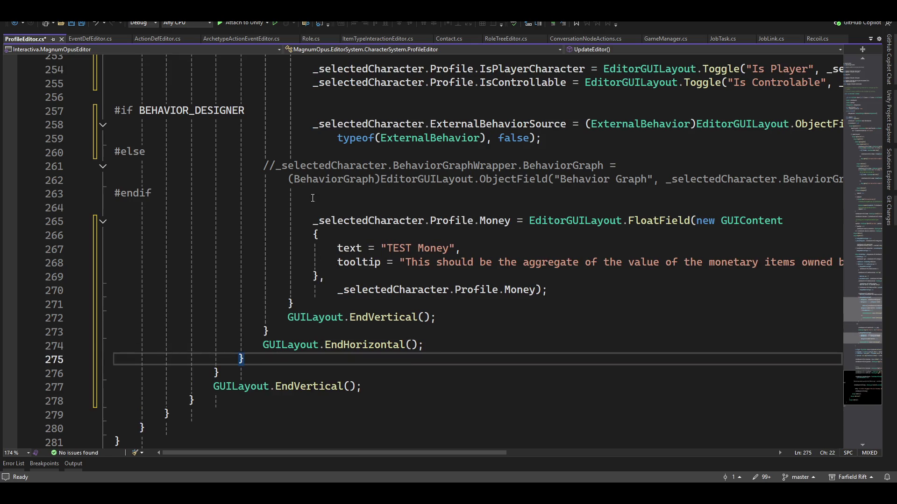
# - Save ProfileEditor.cs and switch back to Unity to recompile
pyautogui.scroll(20, 243, 227)
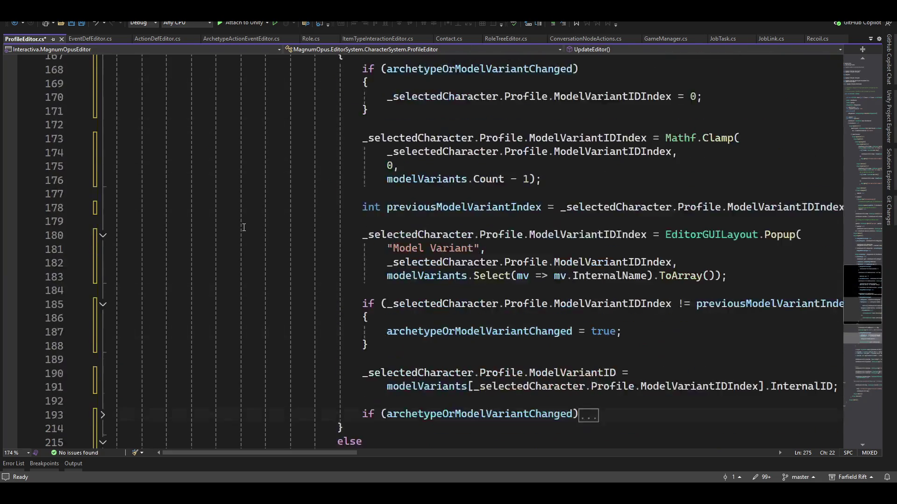
pyautogui.scroll(20, 243, 227)
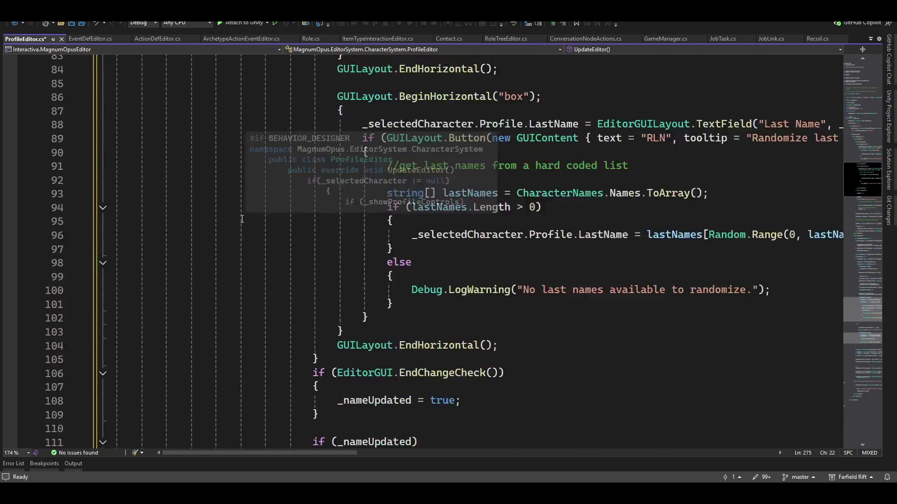
pyautogui.scroll(11, 242, 219)
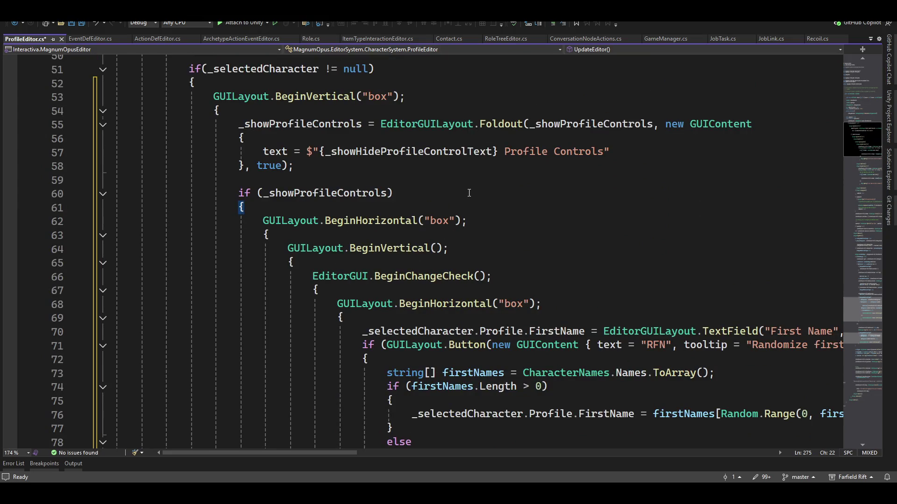
pyautogui.hotkey('ctrl', 's')
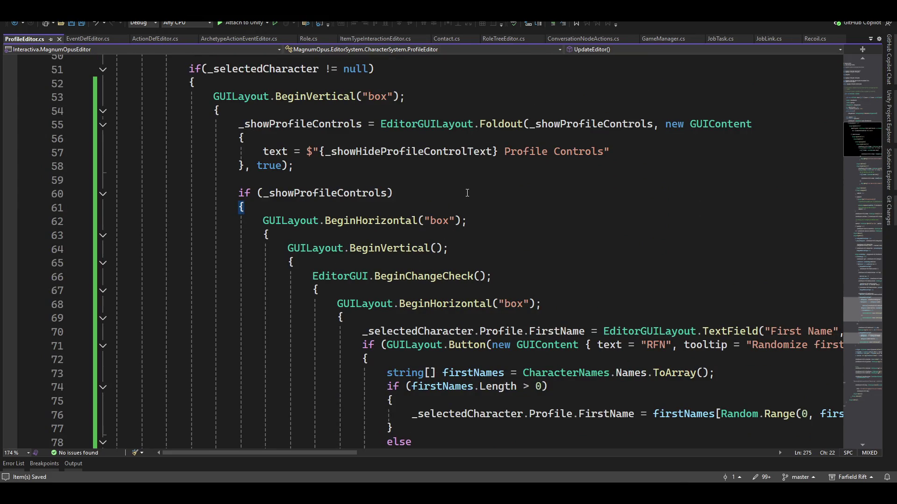
pyautogui.hotkey('alt', 'Tab')
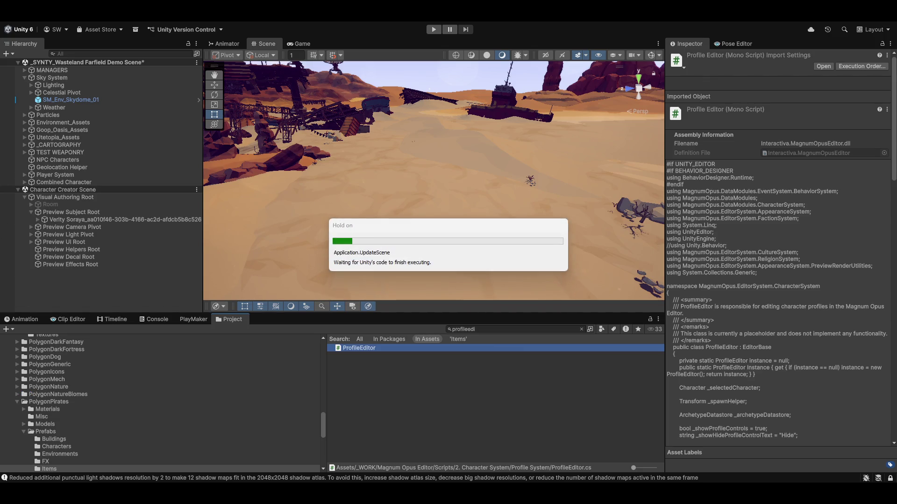
# - Bring up the Magnum Opus toolbar menu showing Launch Editor
pyautogui.rightClick(327, 23)
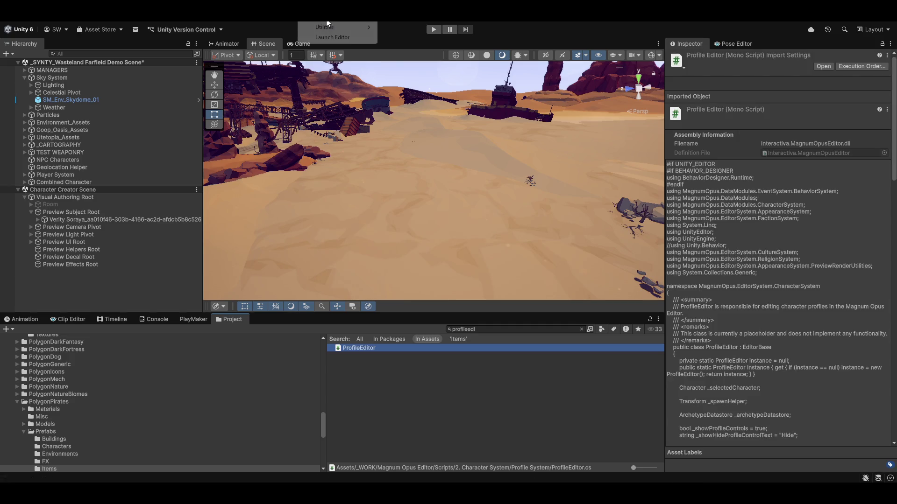
# - Launch the Magnum Opus Editor's Character Creator and collapse the Profile Controls foldout and character properties
pyautogui.click(345, 37)
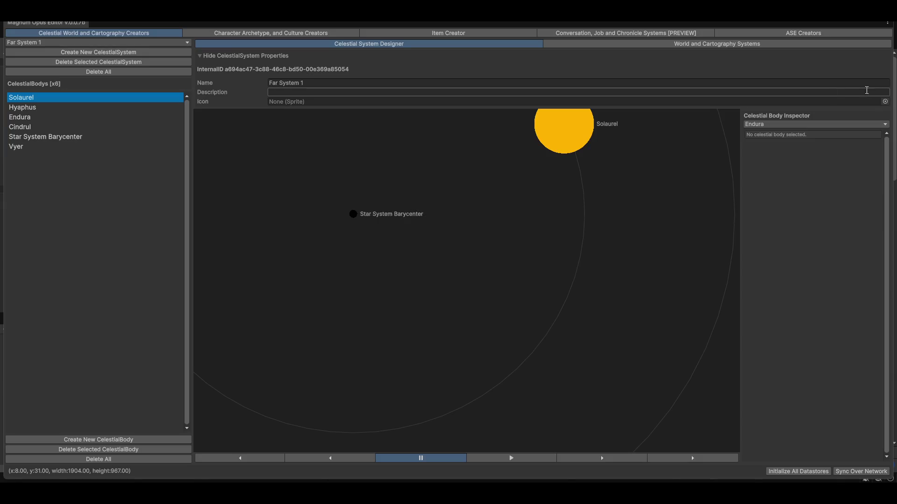
pyautogui.click(291, 32)
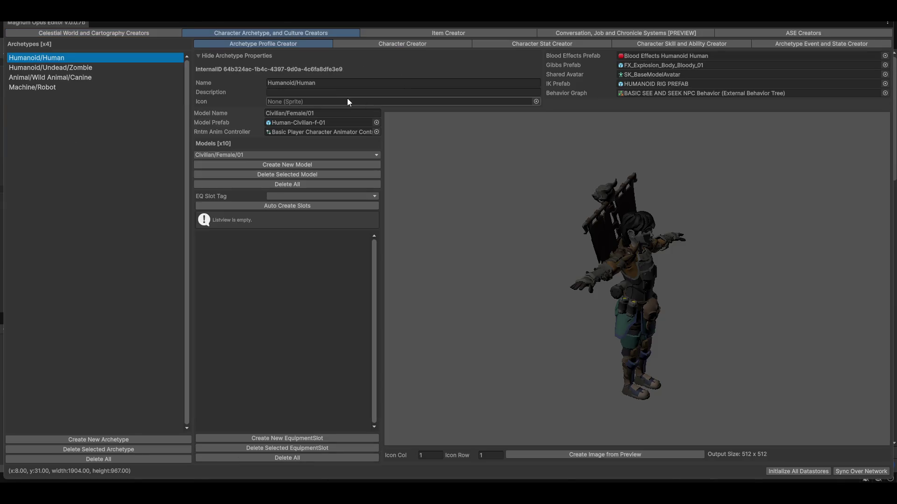
pyautogui.click(414, 45)
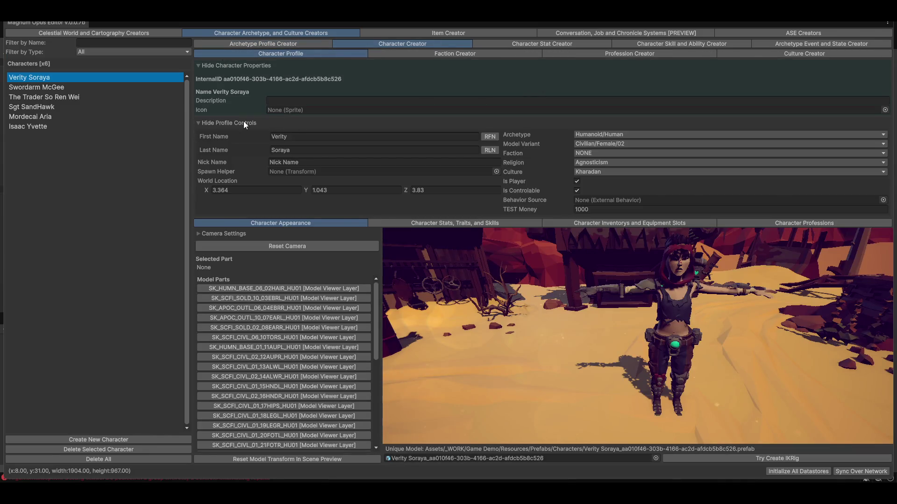
pyautogui.click(241, 122)
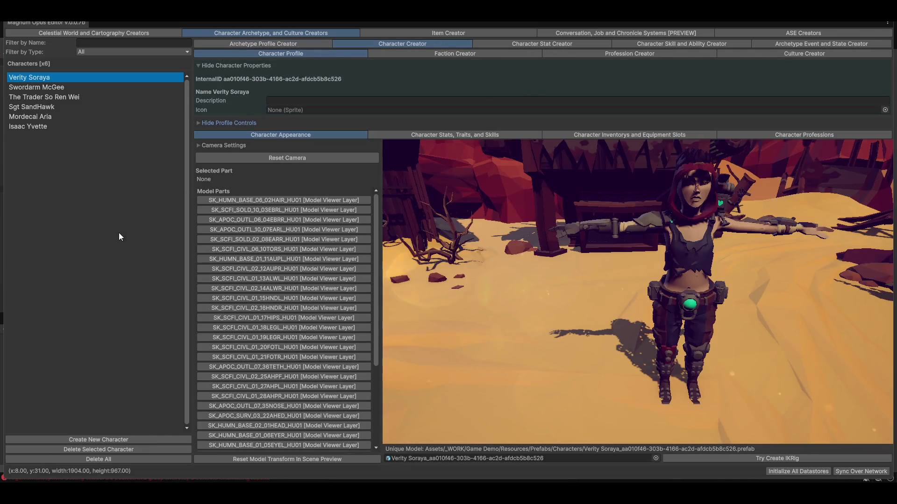
pyautogui.click(262, 64)
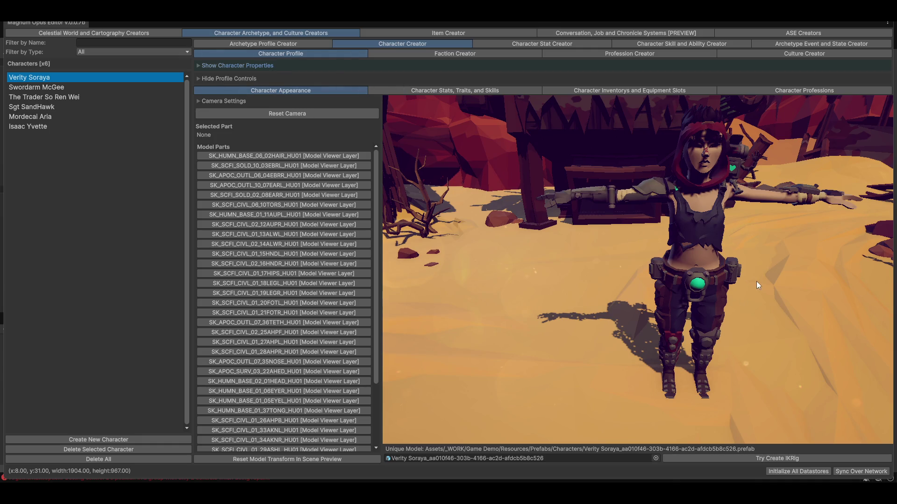
# - Pick the SK_SCFI_CIVL_02_25AHPF_HU01 part in the character preview, then return to the Unity editor
pyautogui.moveTo(756, 281)
pyautogui.mouseDown()
pyautogui.moveTo(746, 309)
pyautogui.moveTo(662, 291)
pyautogui.moveTo(678, 239)
pyautogui.moveTo(724, 318)
pyautogui.mouseUp()
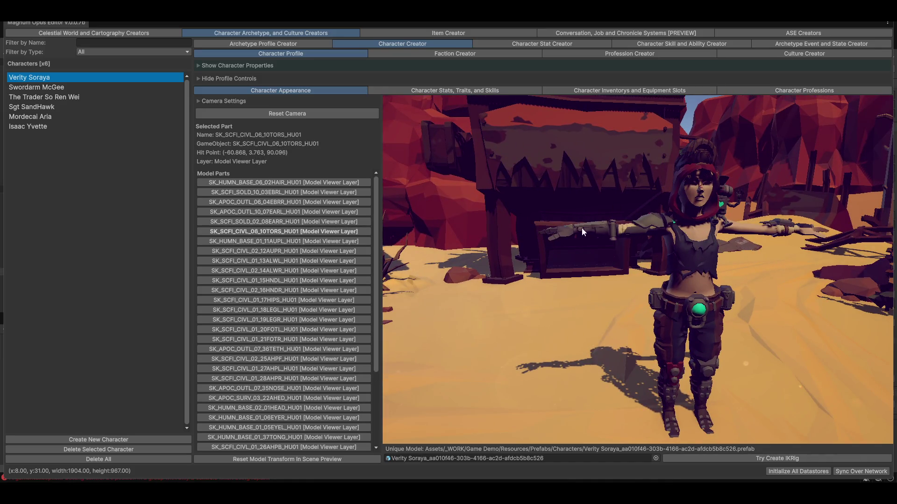
pyautogui.click(629, 223)
pyautogui.click(632, 227)
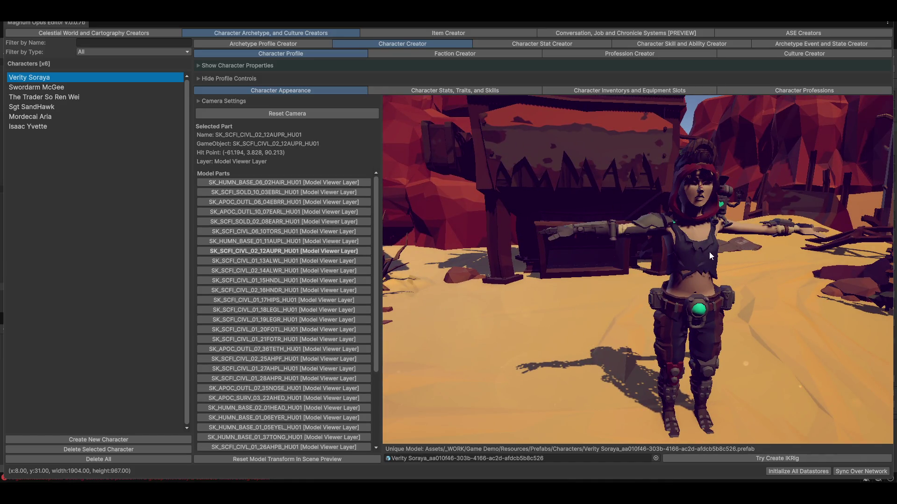
pyautogui.click(697, 311)
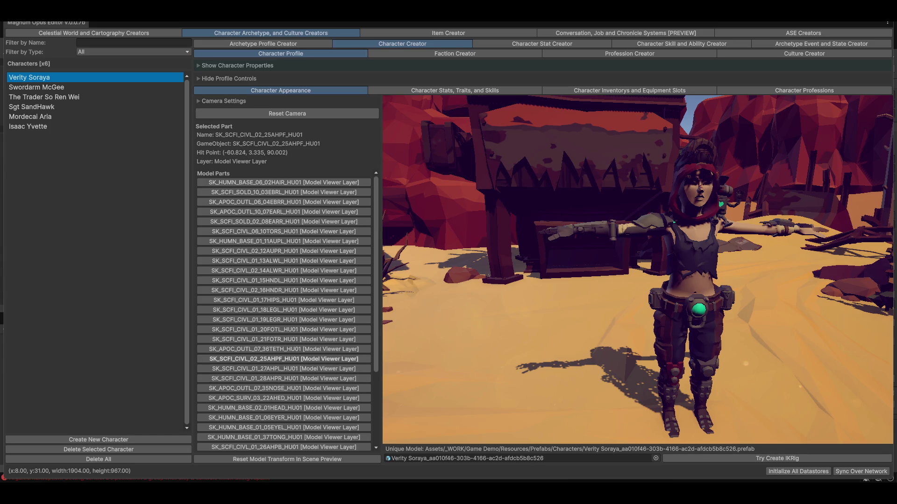
pyautogui.moveTo(443, 22); pyautogui.dragTo(879, 199)
pyautogui.click(877, 198)
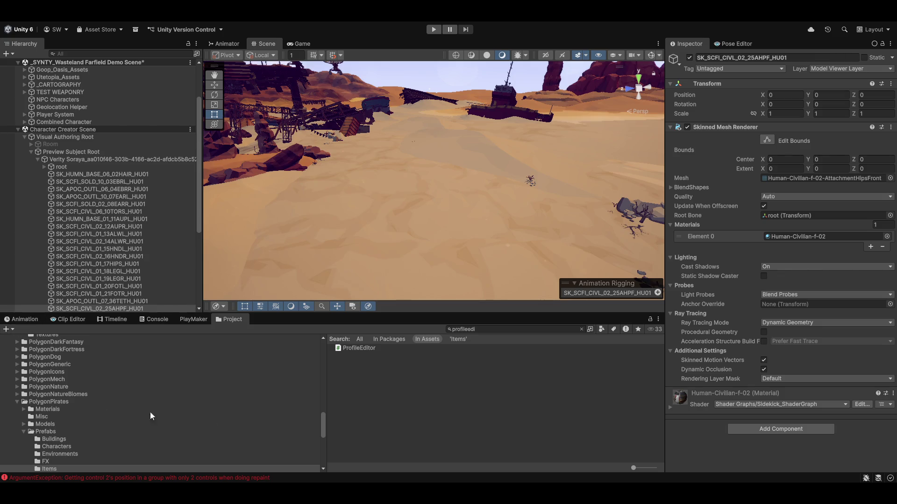
# - Select the Human-Civilian-f-02 material, rotate its preview sphere, and open its Sidekick_ShaderGraph
pyautogui.click(805, 237)
pyautogui.click(364, 348)
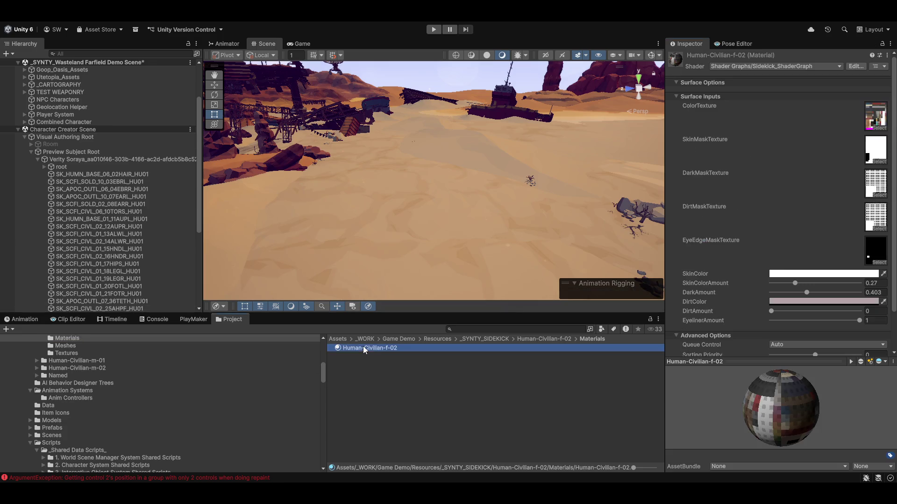
pyautogui.scroll(-3, 822, 303)
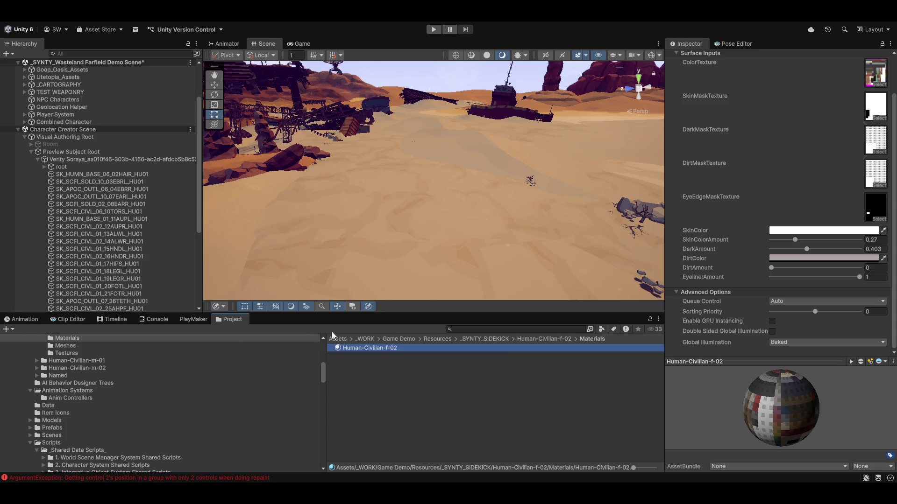
pyautogui.moveTo(801, 444)
pyautogui.mouseDown()
pyautogui.moveTo(762, 428)
pyautogui.moveTo(799, 377)
pyautogui.moveTo(800, 414)
pyautogui.mouseUp()
pyautogui.scroll(2, 767, 261)
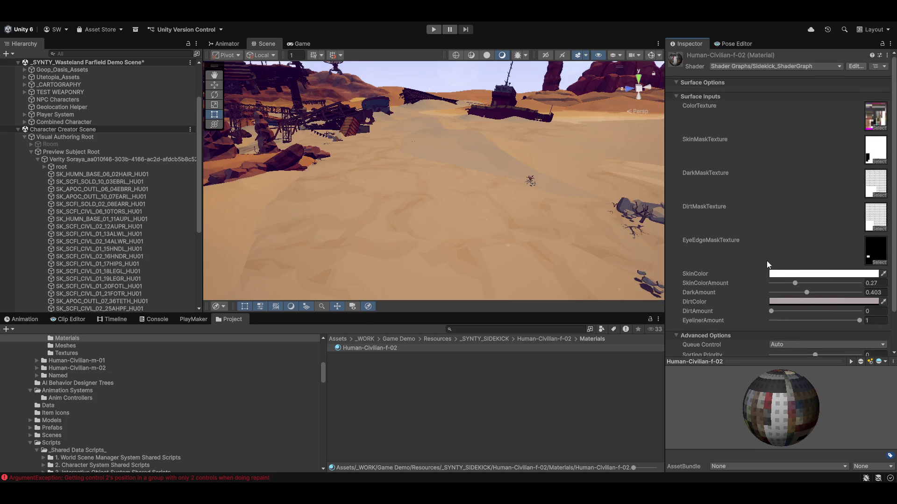
pyautogui.click(856, 66)
pyautogui.rightClick(596, 294)
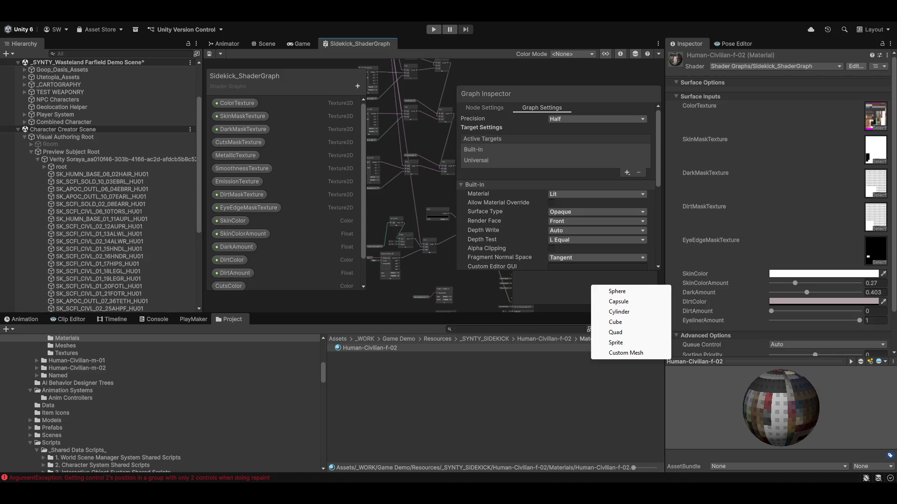
# - Confirm the 14ALWR, 10TORS, 17HIPS and 01HEAD parts use Human-Civilian-f-02, then float the Shader Graph tab
pyautogui.click(99, 241)
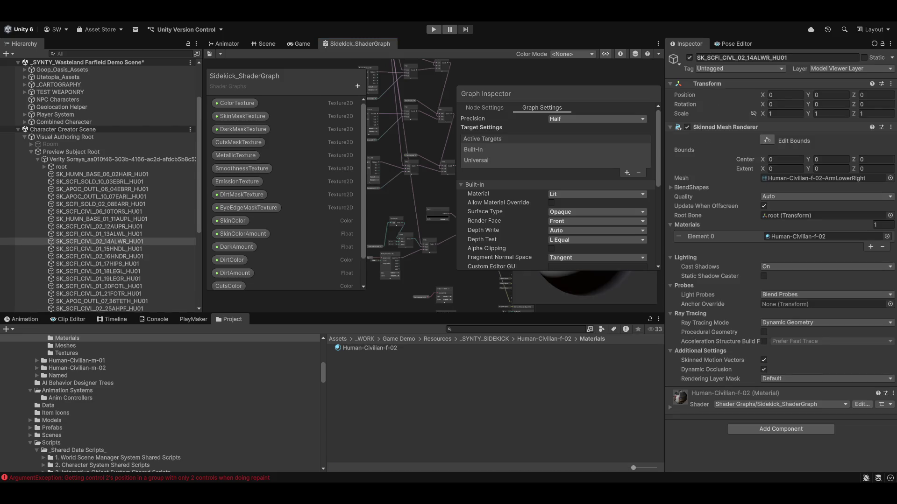
pyautogui.click(99, 212)
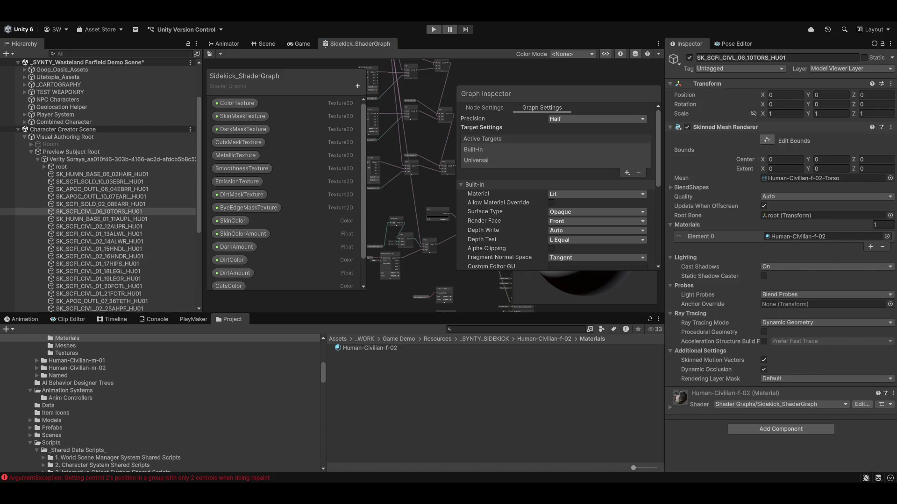
pyautogui.click(99, 264)
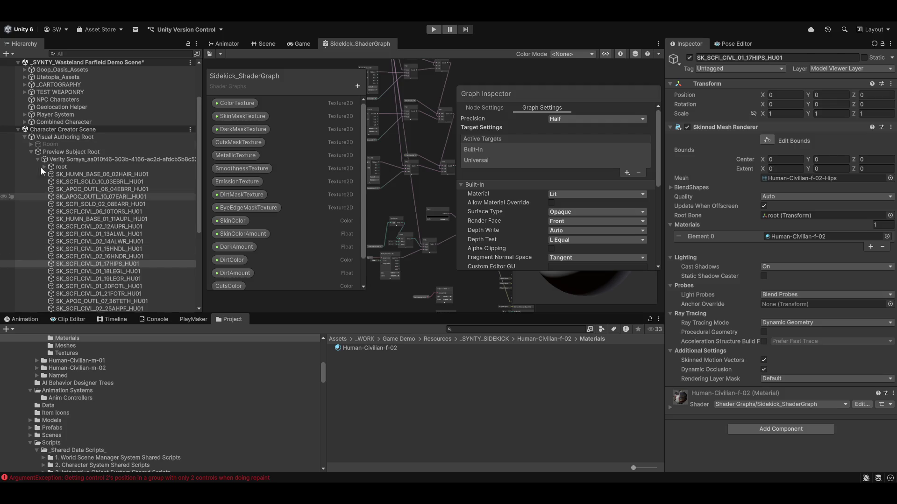
pyautogui.scroll(-2, 79, 216)
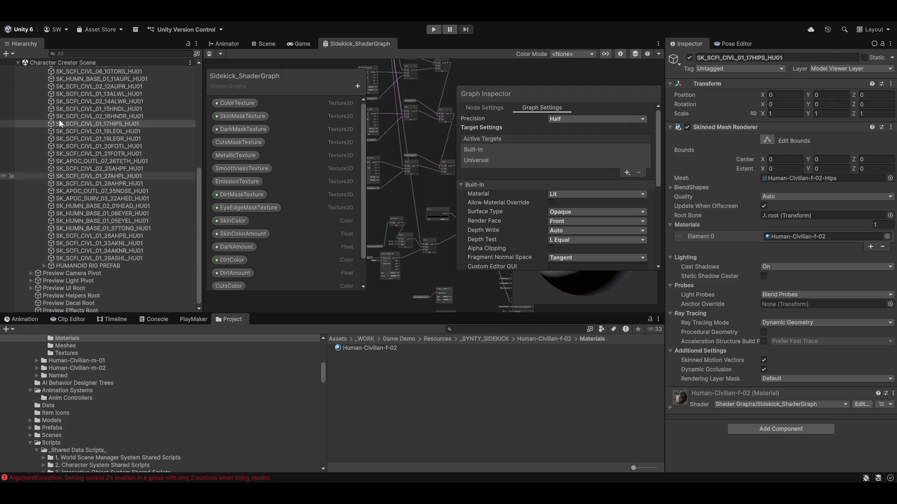
pyautogui.scroll(-1, 79, 216)
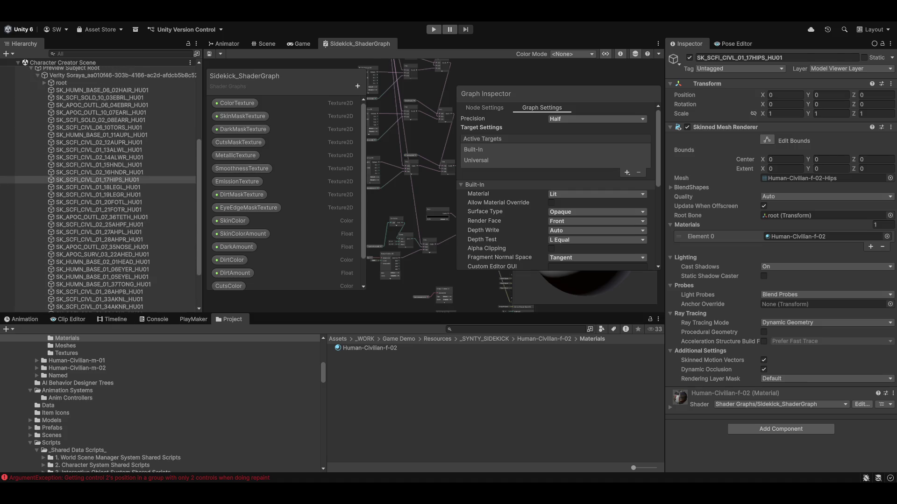
pyautogui.click(153, 263)
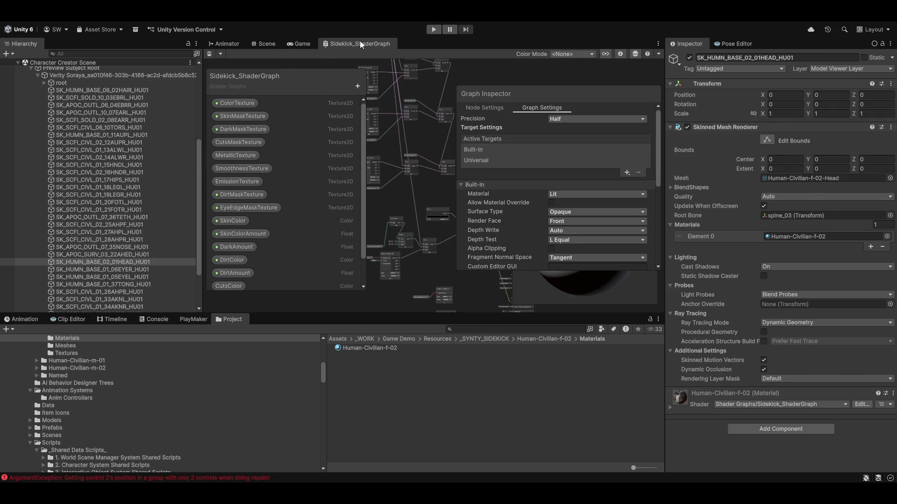
pyautogui.moveTo(361, 44)
pyautogui.mouseDown()
pyautogui.moveTo(246, 44)
pyautogui.moveTo(259, 53)
pyautogui.mouseUp()
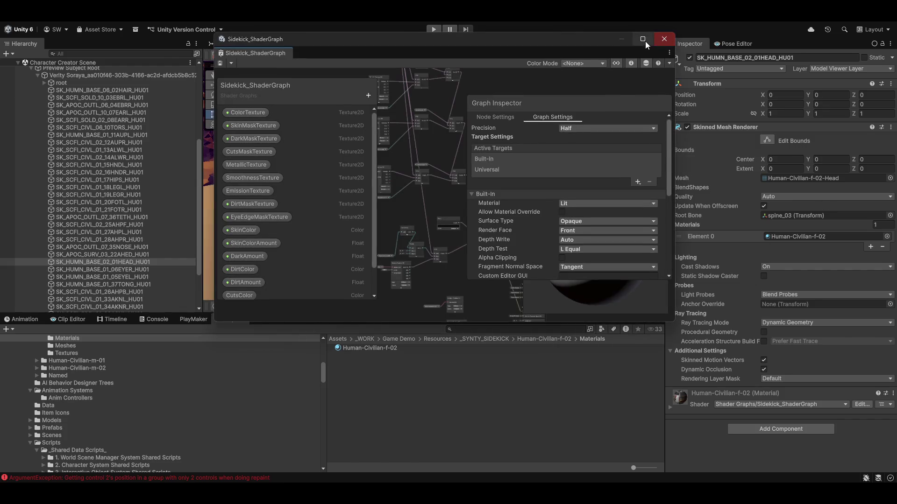
# - Maximize the Shader Graph window and frame the Vertex and Fragment outputs
pyautogui.click(643, 39)
pyautogui.press('a')
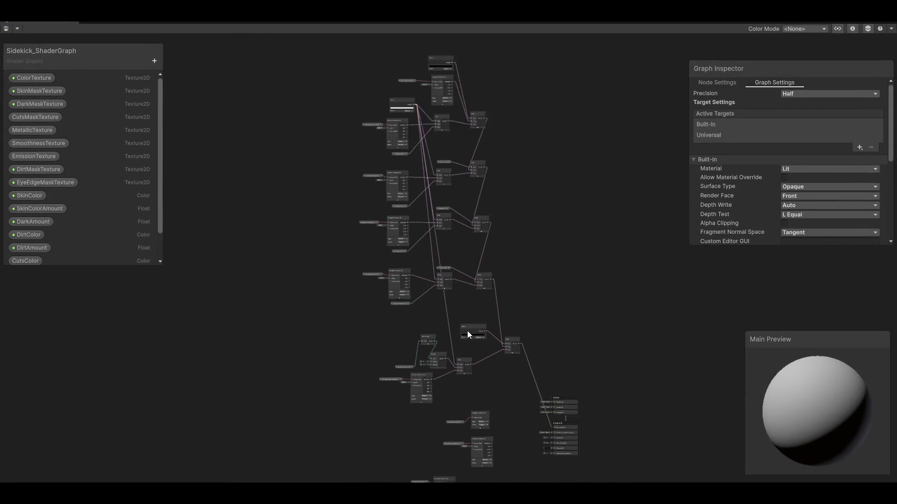
pyautogui.scroll(5, 467, 331)
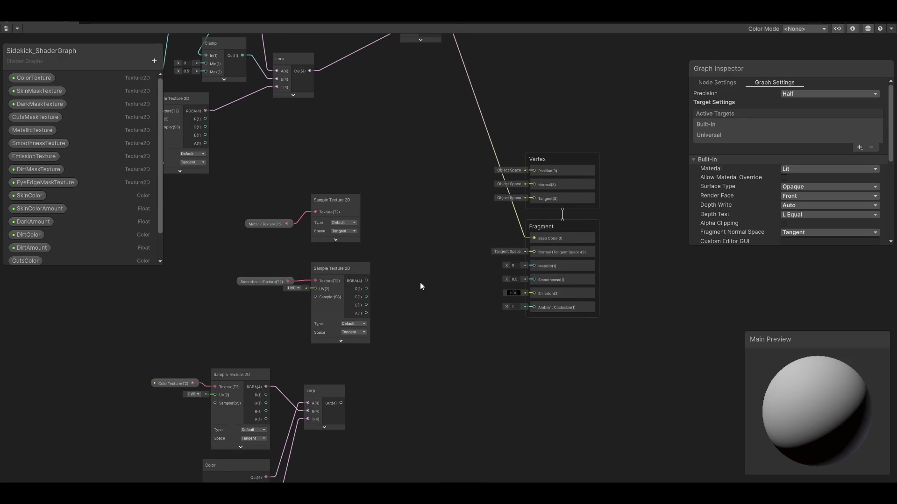
pyautogui.scroll(6, 494, 306)
pyautogui.moveTo(523, 349); pyautogui.dragTo(380, 437)
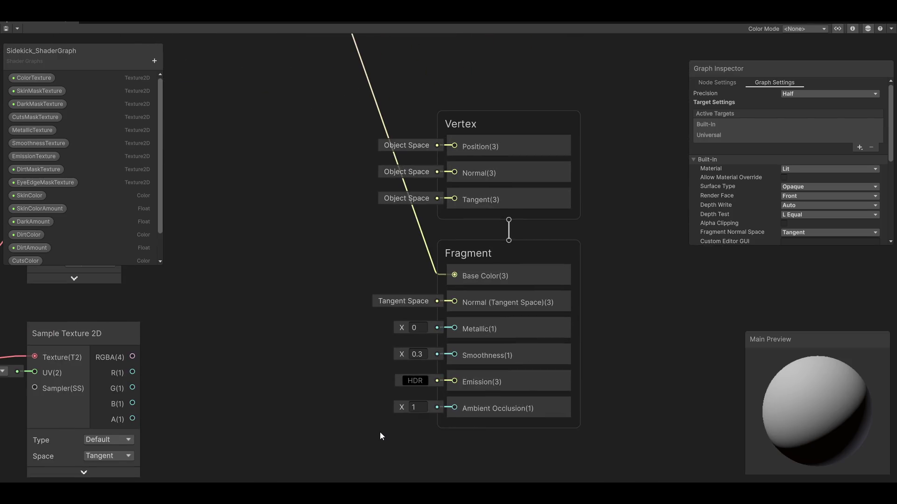
# - Bring the MetallicTexture Sample Texture 2D node into view and expand its preview
pyautogui.moveTo(195, 354); pyautogui.dragTo(364, 309)
pyautogui.scroll(-2, 54, 207)
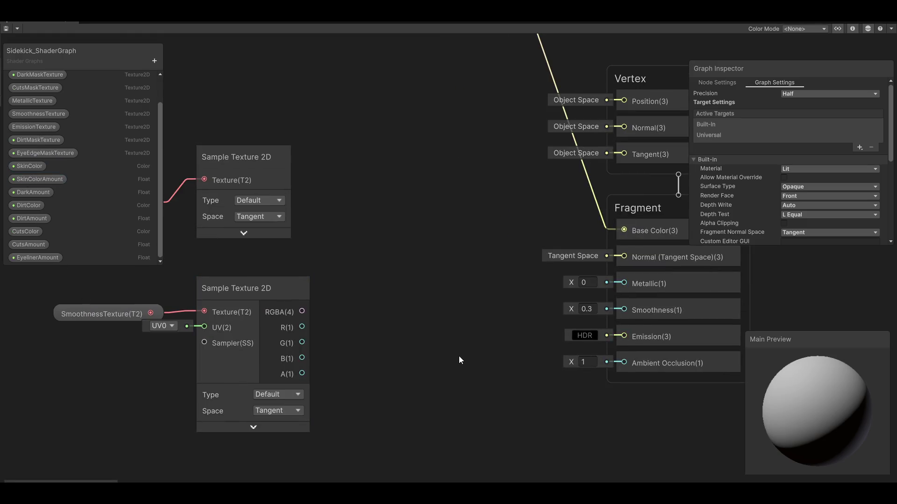
pyautogui.moveTo(398, 245)
pyautogui.mouseDown()
pyautogui.moveTo(378, 332)
pyautogui.moveTo(526, 312)
pyautogui.mouseUp()
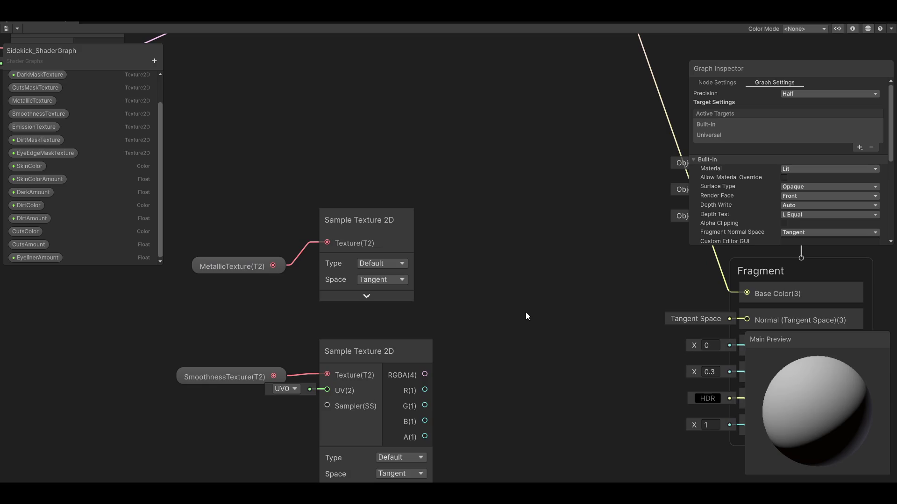
pyautogui.click(367, 296)
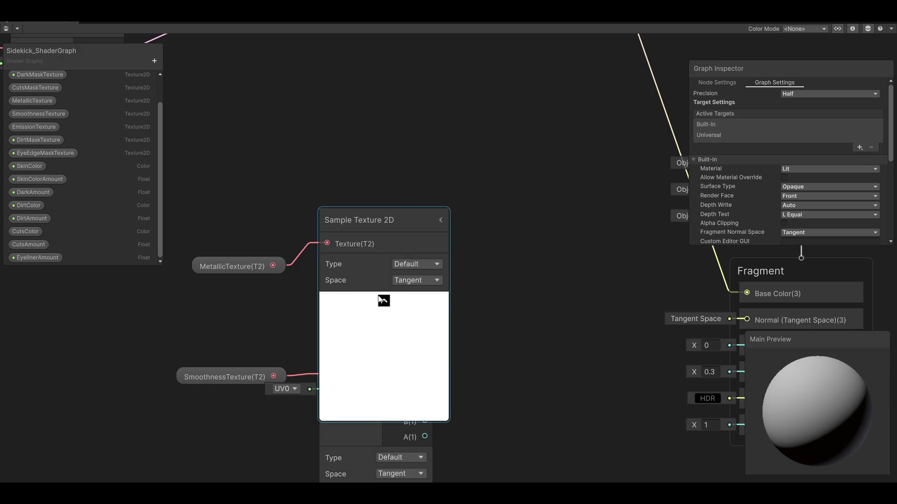
# - Close the Sidekick_ShaderGraph window, discarding its changes
pyautogui.moveTo(548, 224)
pyautogui.mouseDown()
pyautogui.moveTo(292, 215)
pyautogui.moveTo(318, 260)
pyautogui.mouseUp()
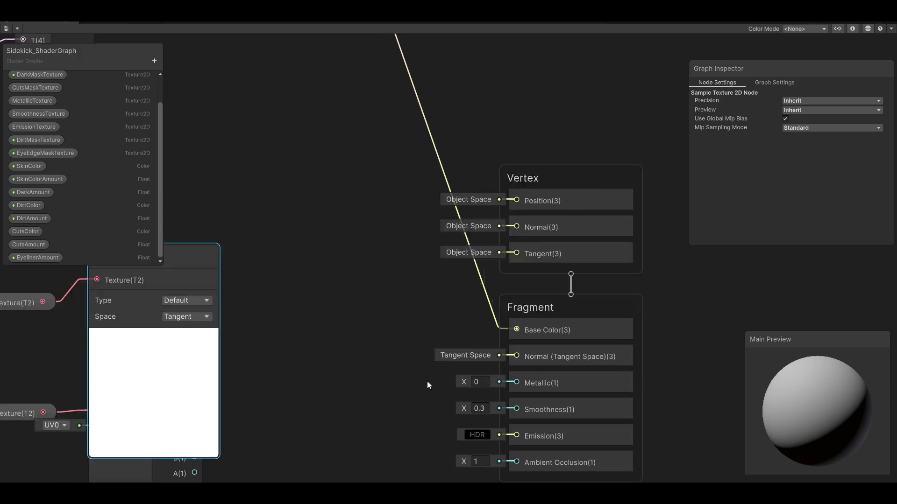
pyautogui.scroll(-10, 427, 385)
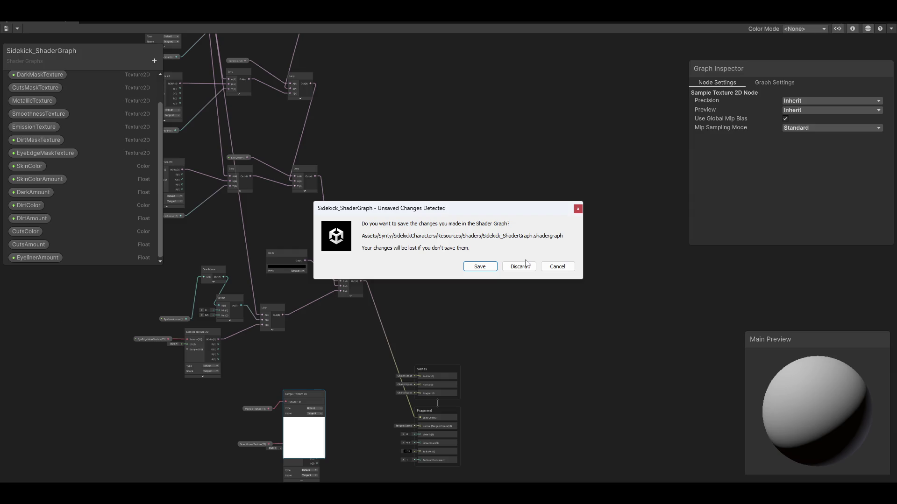
pyautogui.click(523, 266)
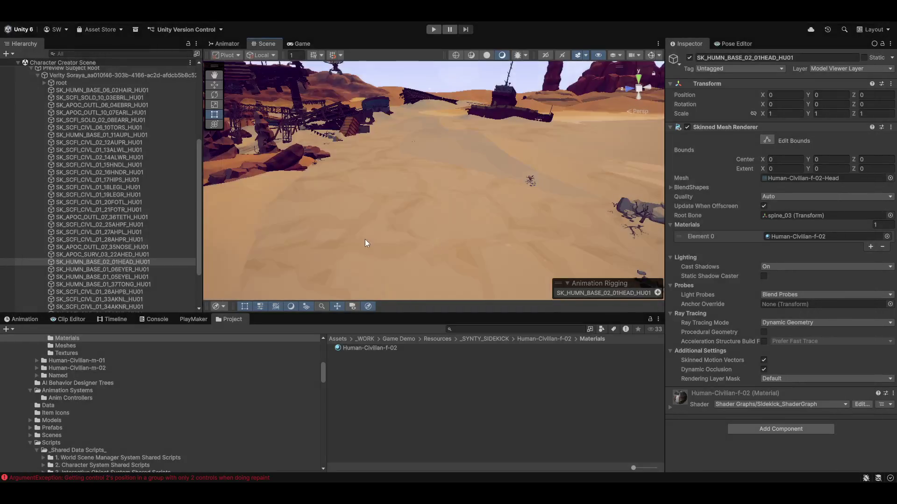
# - Clear all errors in the Console, then switch to the PlayMaker view
pyautogui.click(154, 320)
pyautogui.click(8, 330)
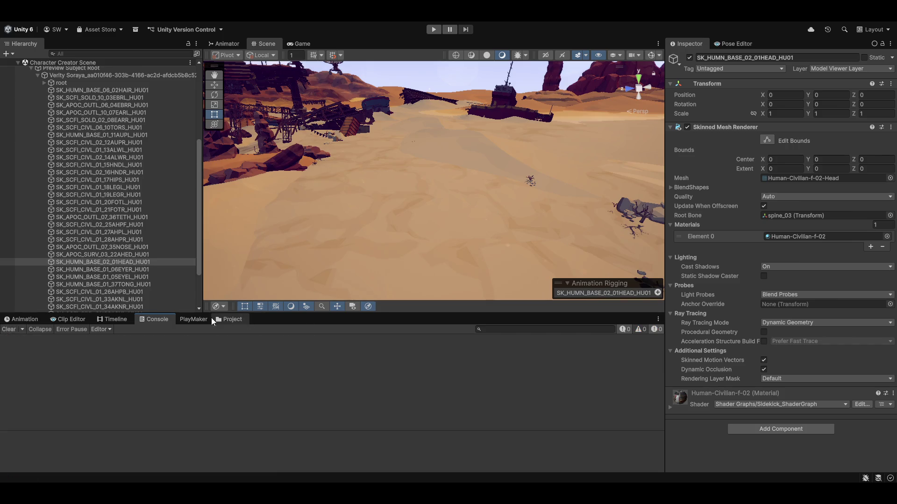
pyautogui.click(229, 320)
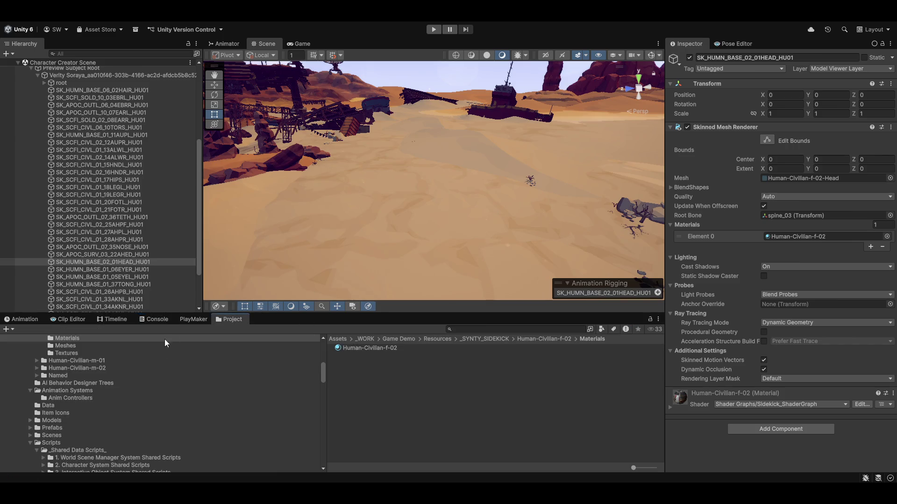
pyautogui.click(189, 319)
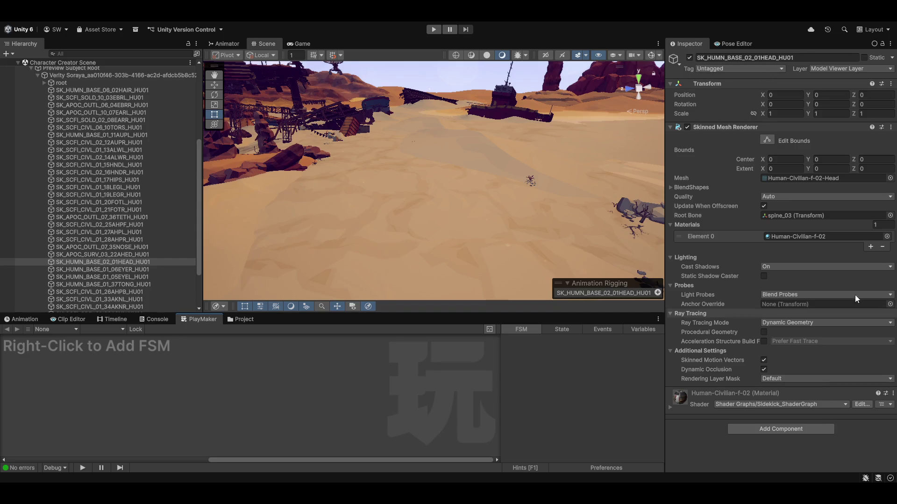
# - Launch the custom editor from the toolbar's editor utilities dropdown
pyautogui.moveTo(531, 156); pyautogui.dragTo(536, 160)
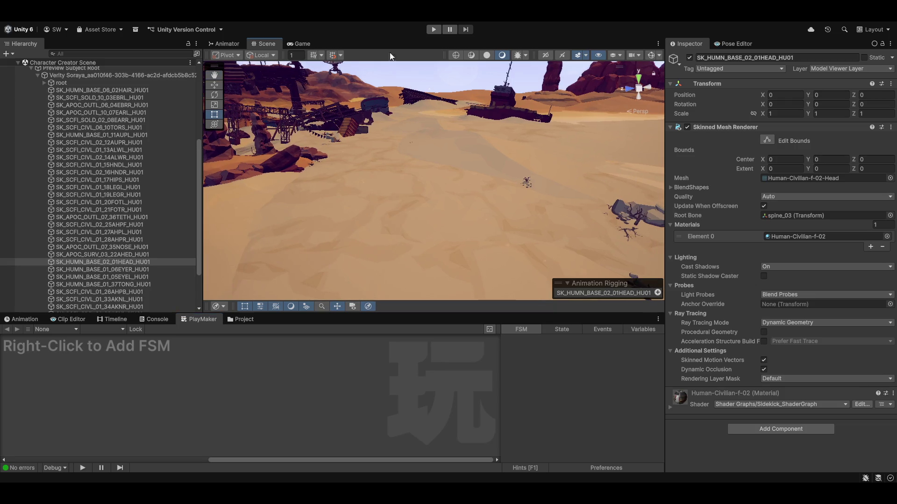
pyautogui.click(341, 37)
pyautogui.click(340, 37)
pyautogui.moveTo(593, 492)
pyautogui.moveTo(563, 457)
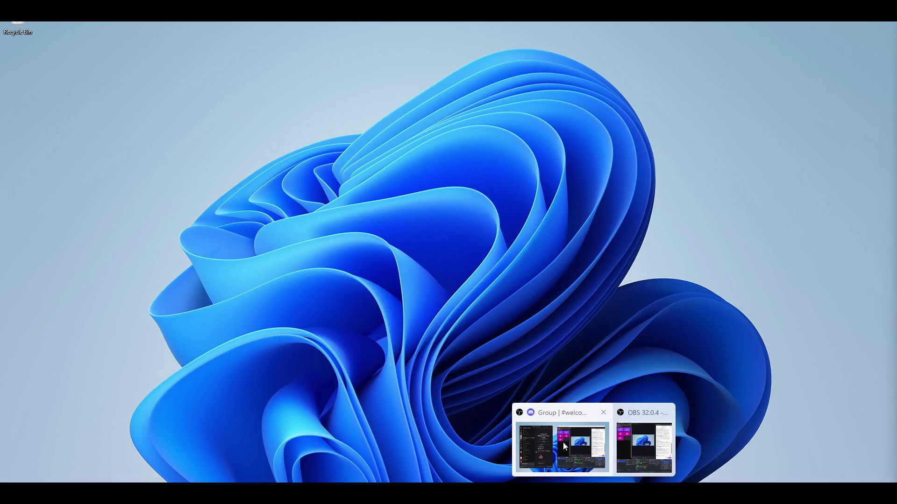
pyautogui.click(581, 462)
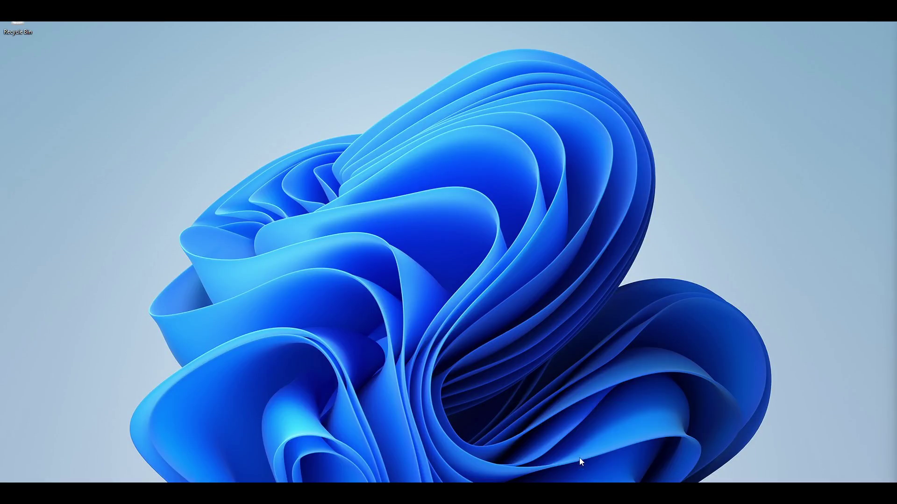
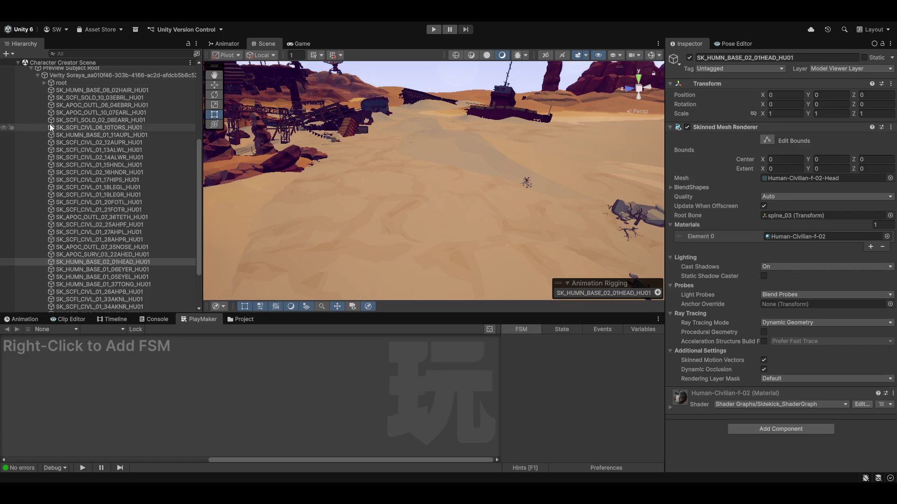
# - Collapse Verity Soraya's parts in the Hierarchy and select the SK_SCFI_CIVL_06_10TORS_HU01 torso mesh
pyautogui.scroll(5, 128, 147)
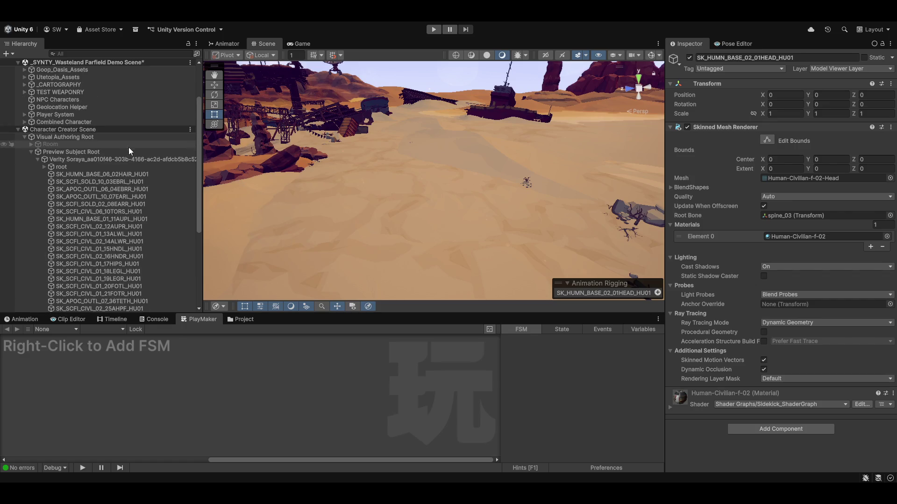
pyautogui.click(38, 159)
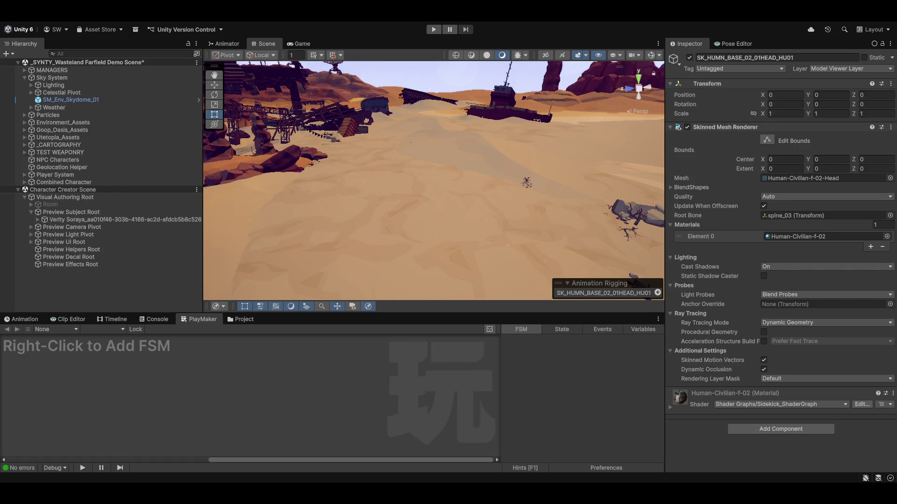
pyautogui.click(99, 271)
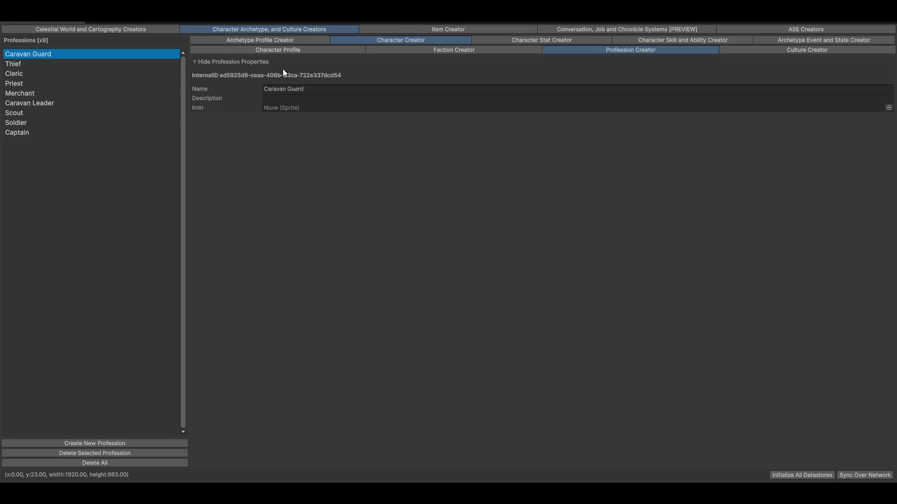
# - Open the Faction Role System graph and try adding Caravan Guard as a role profession
pyautogui.click(472, 50)
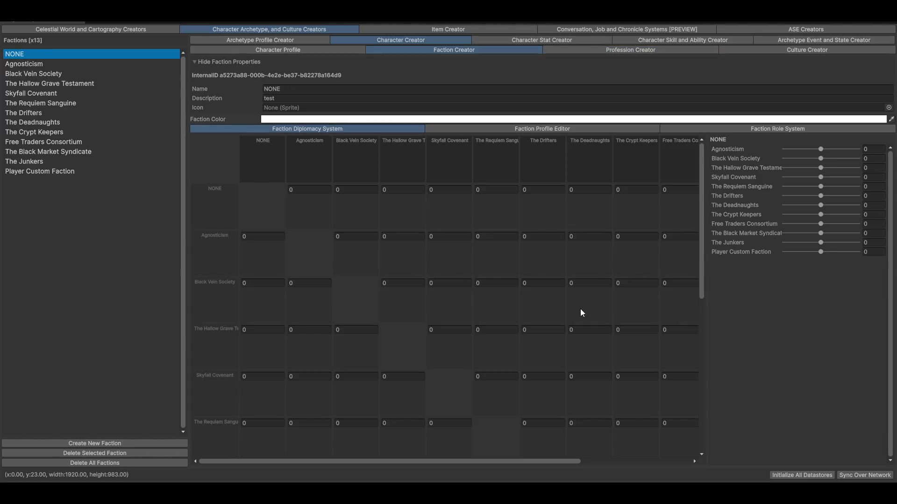
pyautogui.click(734, 131)
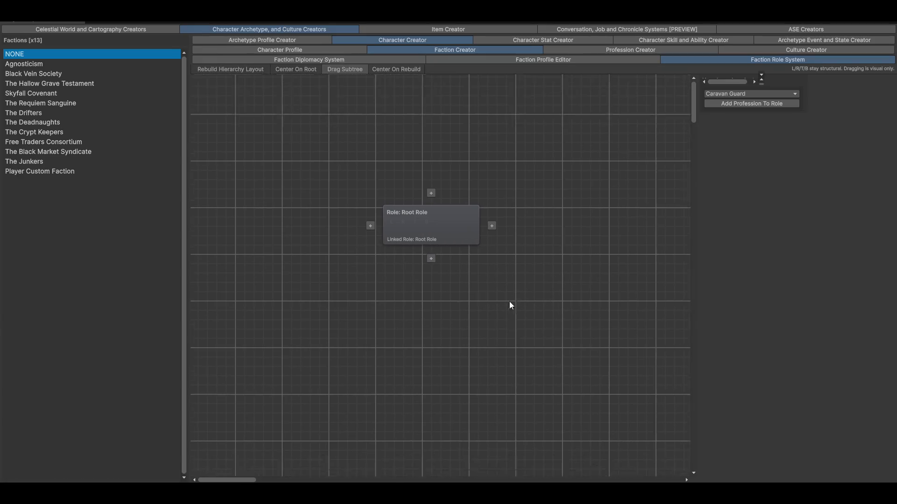
pyautogui.click(736, 94)
pyautogui.click(771, 102)
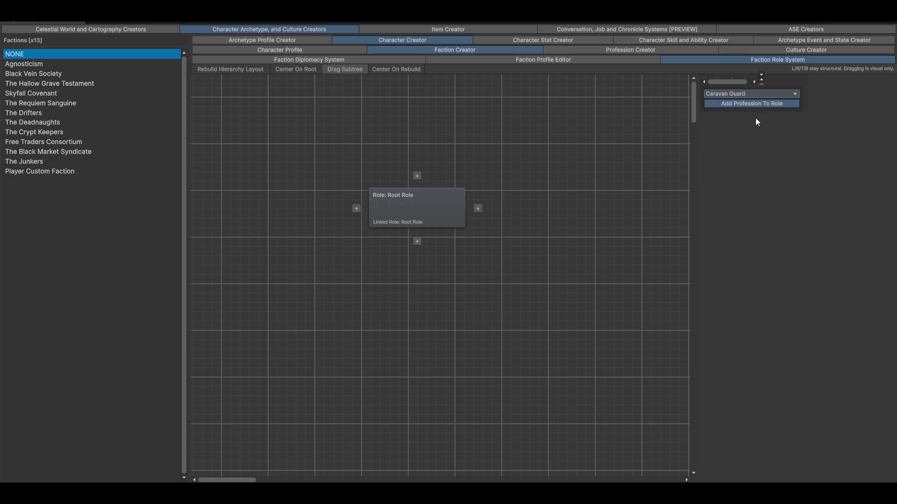
pyautogui.click(734, 103)
# - Select the Root Role node, choose Priest as its profession, and try deleting the role
pyautogui.click(373, 223)
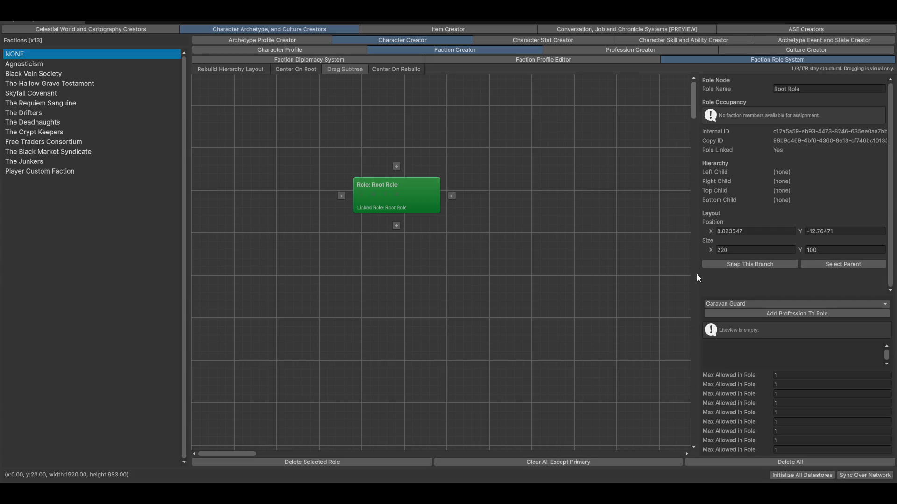
pyautogui.click(734, 304)
pyautogui.click(740, 345)
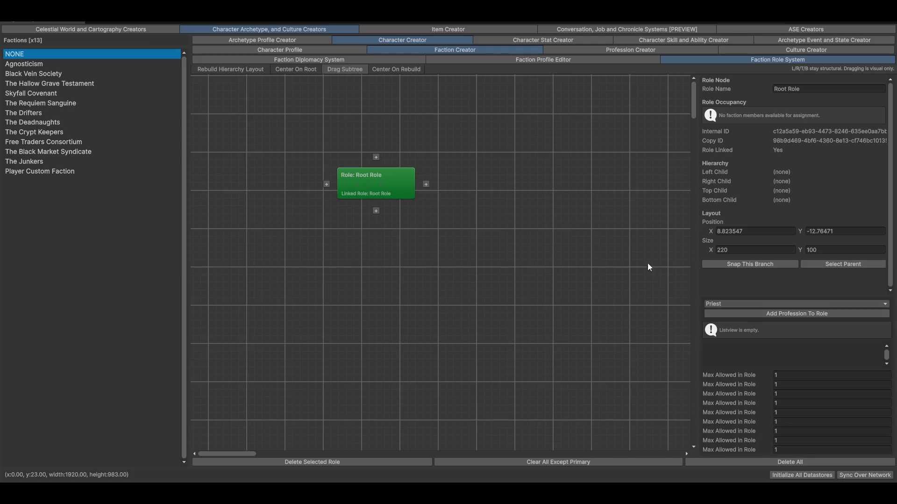
pyautogui.click(356, 466)
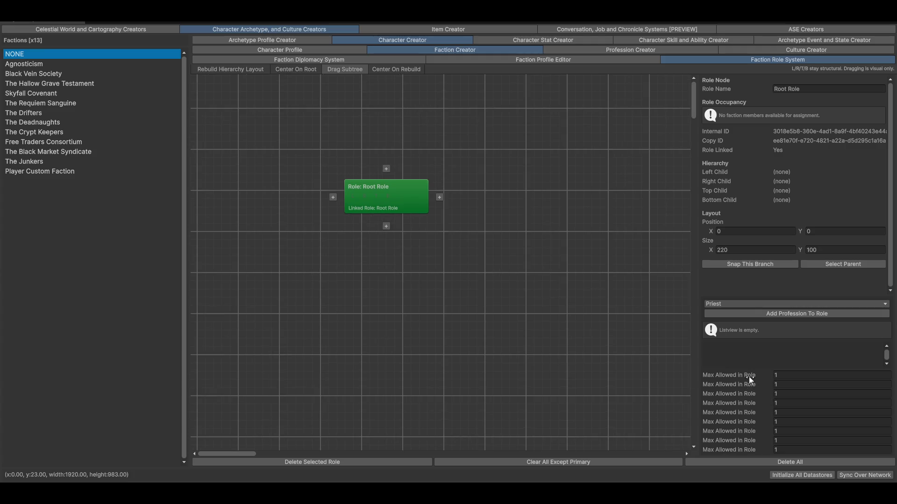
# - Keep Priest, scrub the Max Allowed in Role limits to 56, and move the Root Role node
pyautogui.click(750, 304)
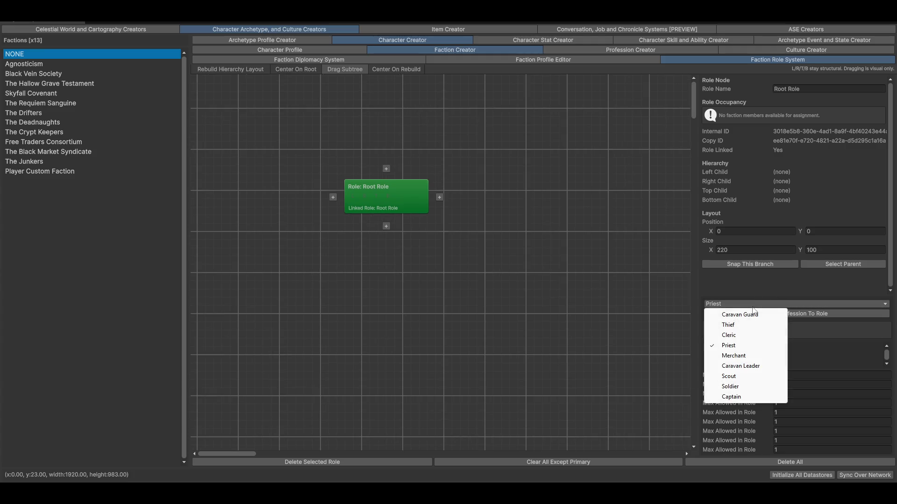
pyautogui.click(854, 352)
pyautogui.click(754, 376)
pyautogui.click(807, 373)
pyautogui.write('69')
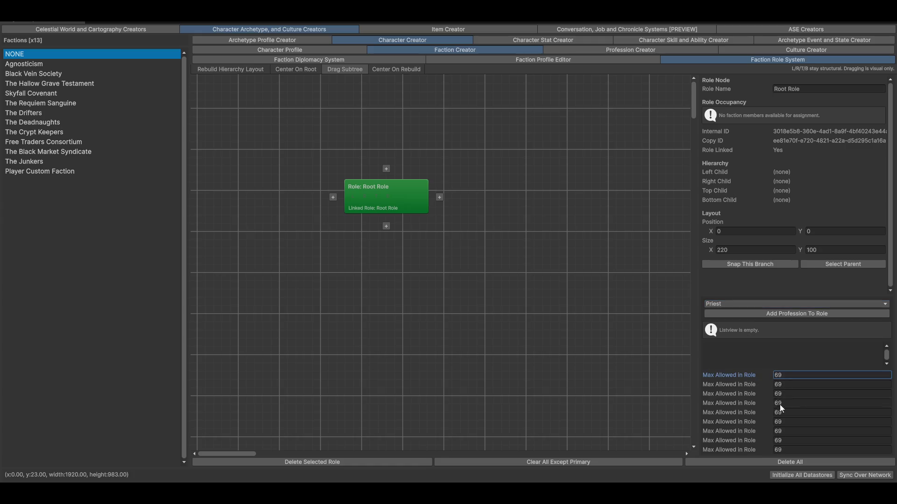
pyautogui.moveTo(747, 383); pyautogui.dragTo(710, 383)
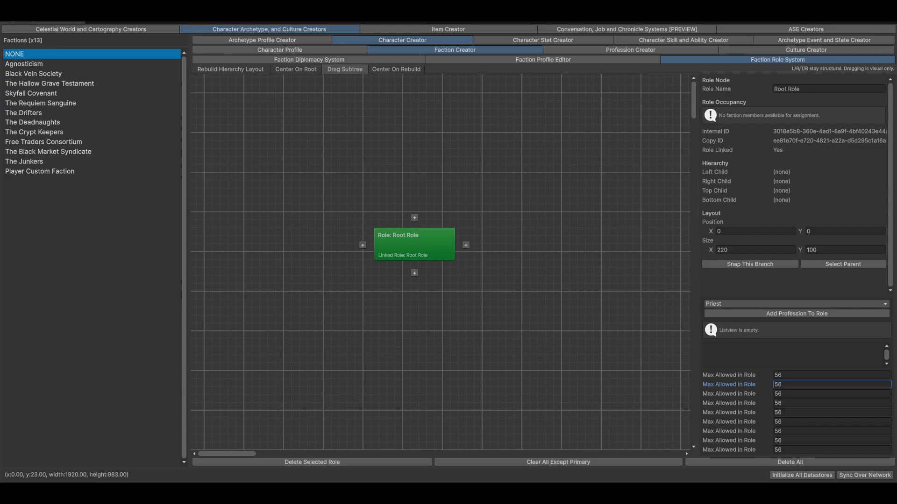
pyautogui.moveTo(461, 228)
pyautogui.mouseDown()
pyautogui.moveTo(517, 211)
pyautogui.moveTo(425, 184)
pyautogui.moveTo(467, 209)
pyautogui.moveTo(434, 216)
pyautogui.mouseUp()
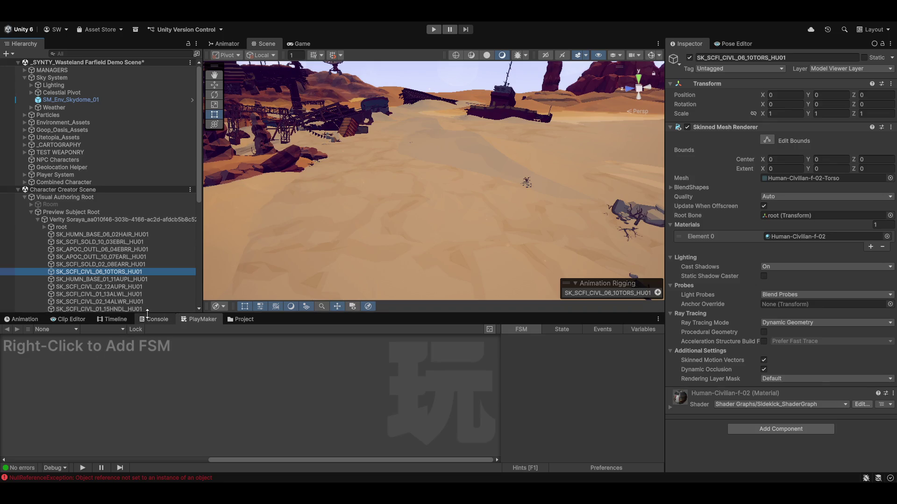
# - Clear the Console errors, relaunch Magnum Opus on Character Profile, and restore its window size
pyautogui.click(161, 319)
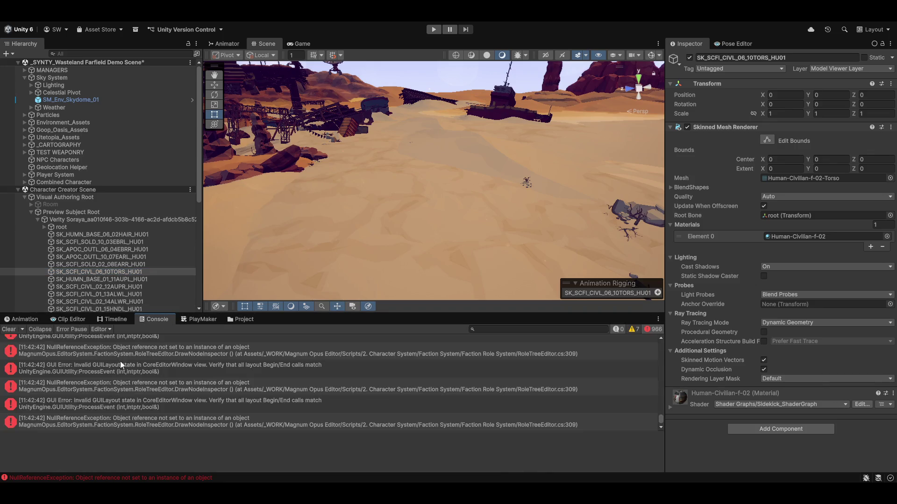
pyautogui.click(8, 330)
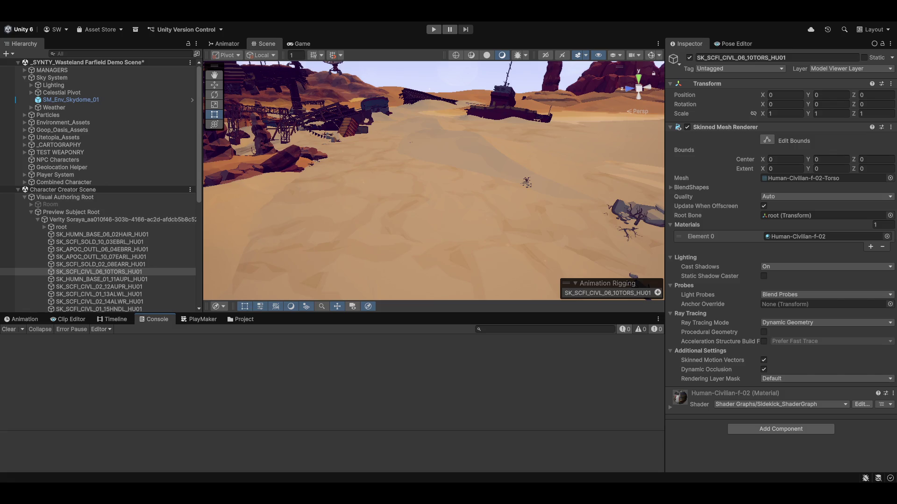
pyautogui.click(309, 22)
pyautogui.click(324, 39)
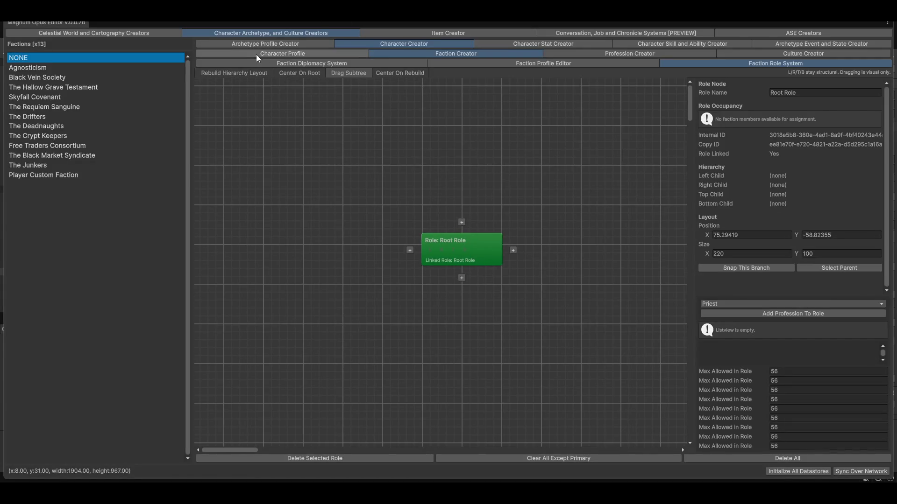
pyautogui.click(293, 55)
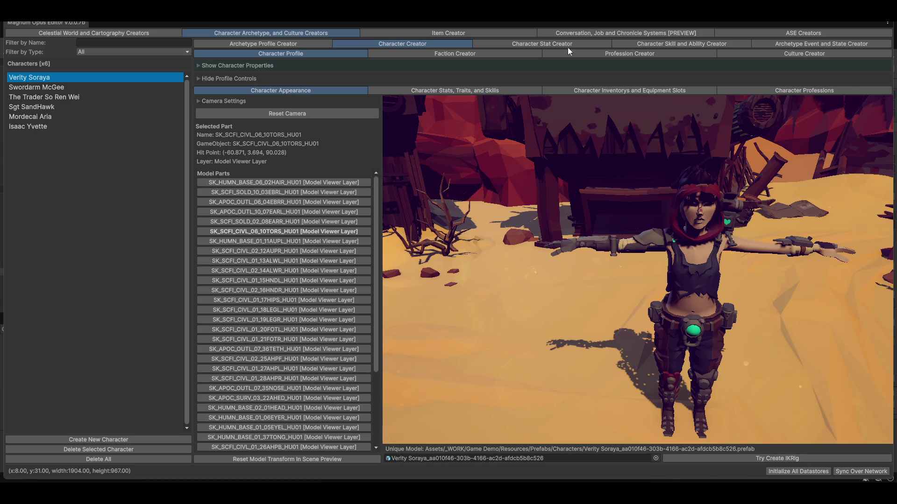
pyautogui.doubleClick(385, 24)
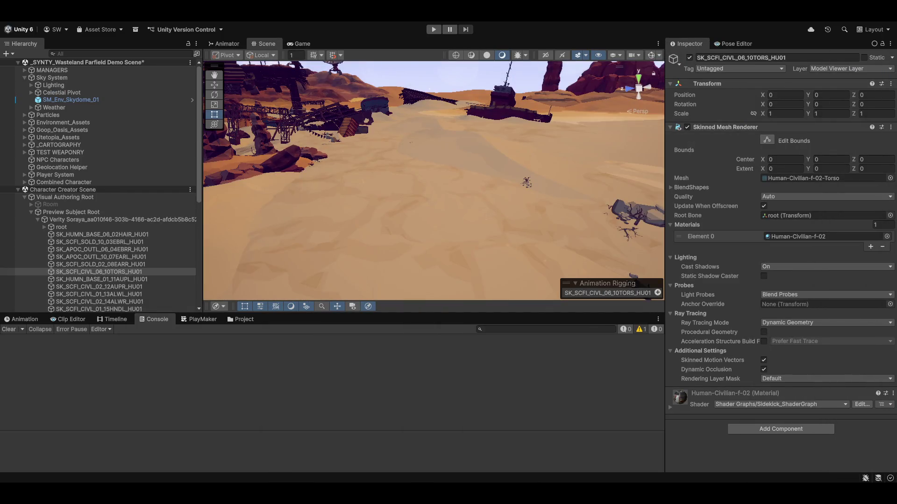
# - Select Verity Soraya's root object, clear console warnings, and orbit to a high rear view
pyautogui.moveTo(402, 168)
pyautogui.mouseDown()
pyautogui.moveTo(414, 175)
pyautogui.moveTo(644, 137)
pyautogui.moveTo(466, 129)
pyautogui.moveTo(484, 135)
pyautogui.moveTo(476, 226)
pyautogui.moveTo(598, 194)
pyautogui.moveTo(400, 159)
pyautogui.mouseUp()
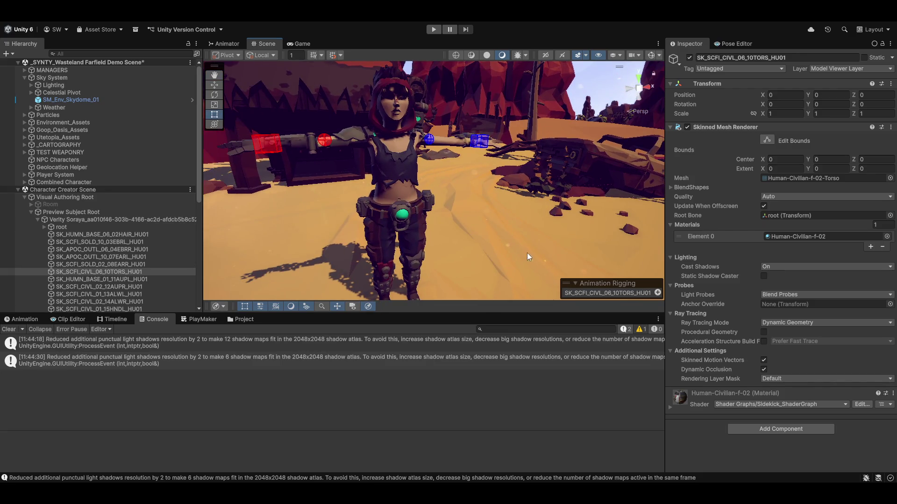
pyautogui.moveTo(340, 239); pyautogui.dragTo(402, 228)
pyautogui.click(71, 220)
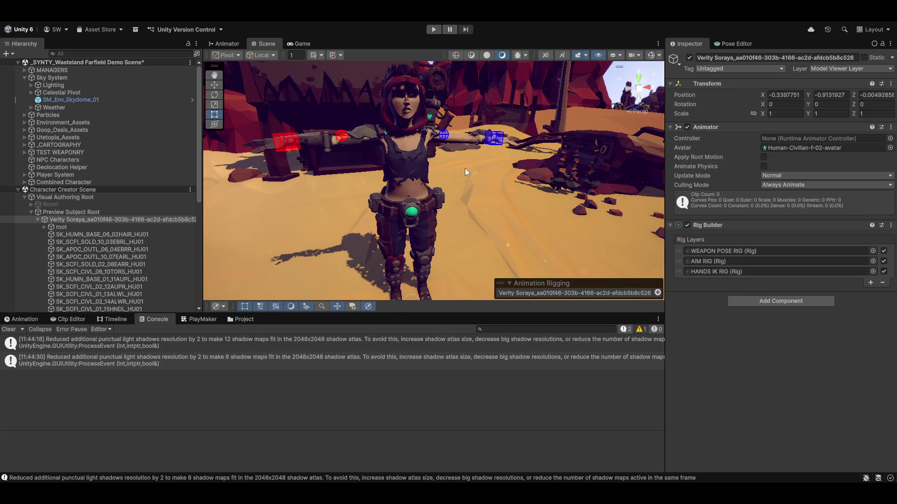
pyautogui.click(9, 329)
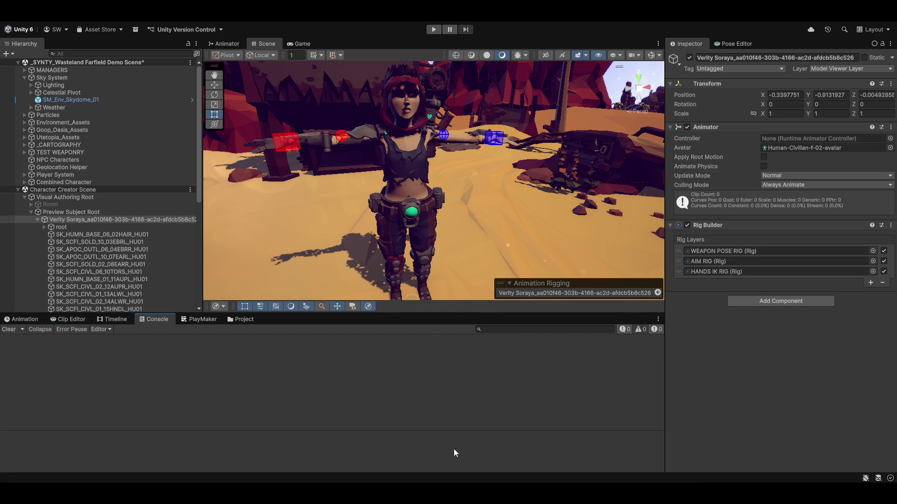
pyautogui.moveTo(516, 125)
pyautogui.mouseDown()
pyautogui.moveTo(520, 135)
pyautogui.moveTo(447, 220)
pyautogui.moveTo(485, 191)
pyautogui.moveTo(406, 187)
pyautogui.moveTo(420, 175)
pyautogui.moveTo(378, 200)
pyautogui.moveTo(398, 215)
pyautogui.moveTo(376, 210)
pyautogui.mouseUp()
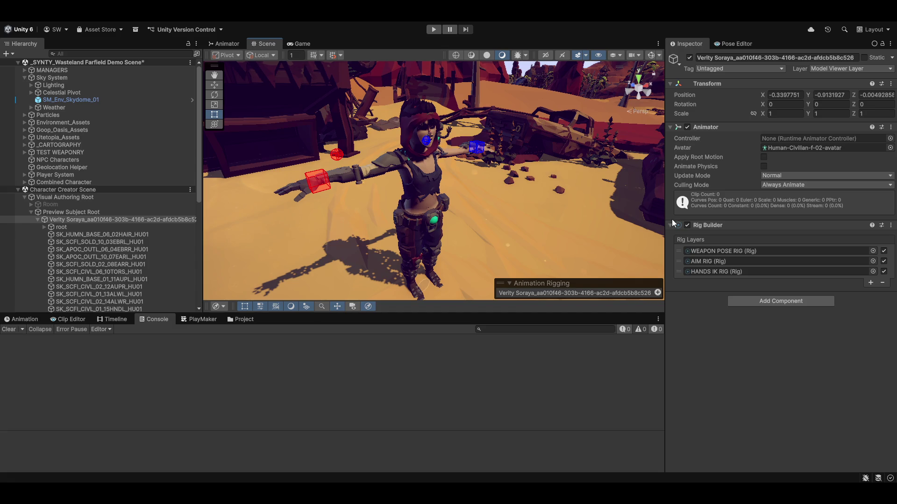
# - Open Window > BzSoft > Ragdoll Helper and dock it beside the full-screen character editor
pyautogui.click(396, 22)
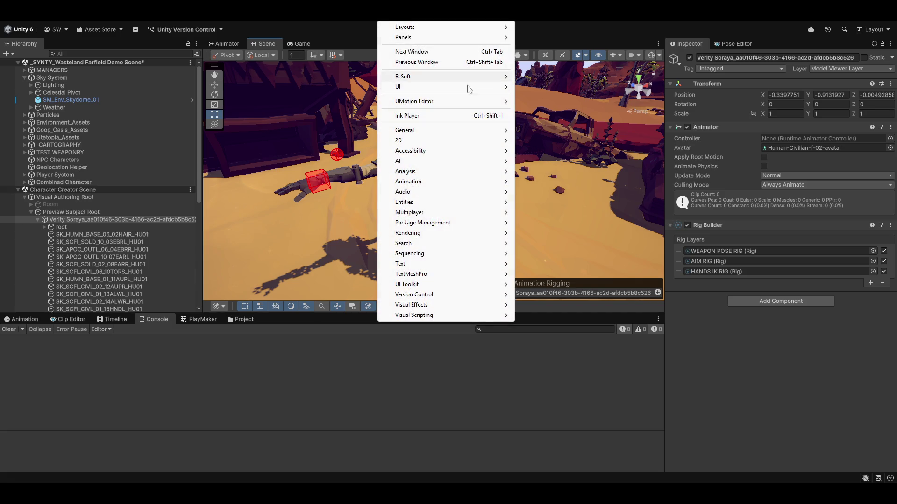
pyautogui.moveTo(441, 79)
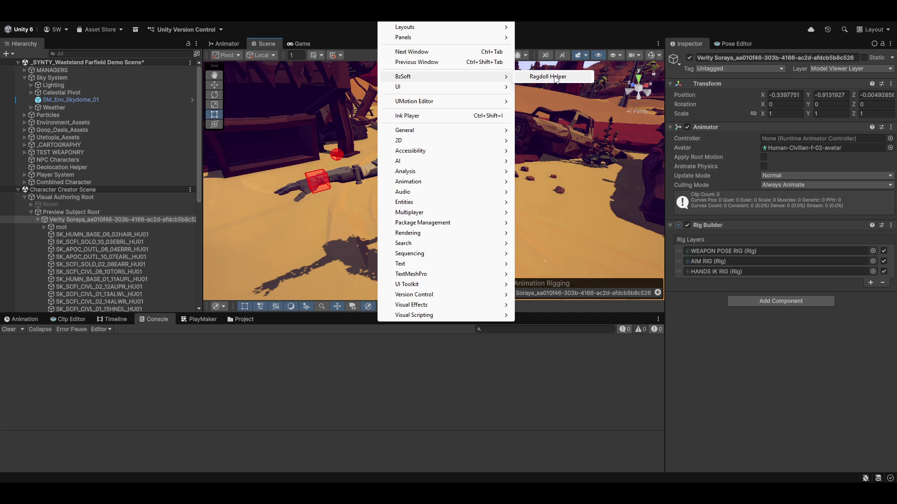
pyautogui.click(555, 80)
pyautogui.moveTo(570, 182); pyautogui.dragTo(637, 124)
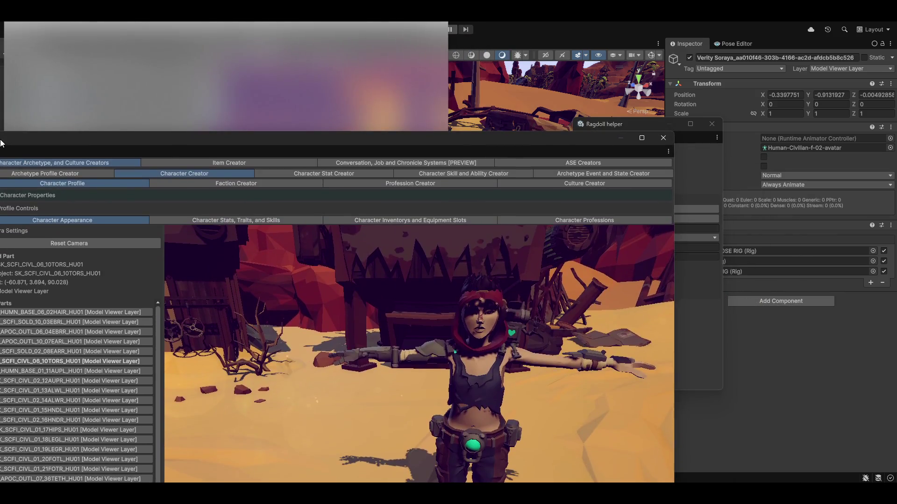
pyautogui.moveTo(1, 143); pyautogui.dragTo(1, 143)
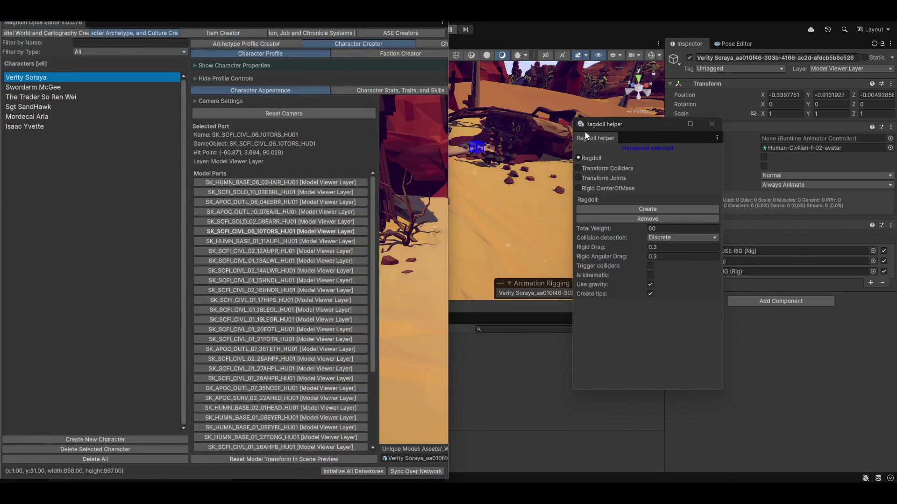
pyautogui.moveTo(591, 139)
pyautogui.mouseDown()
pyautogui.moveTo(528, 91)
pyautogui.moveTo(389, 94)
pyautogui.mouseUp()
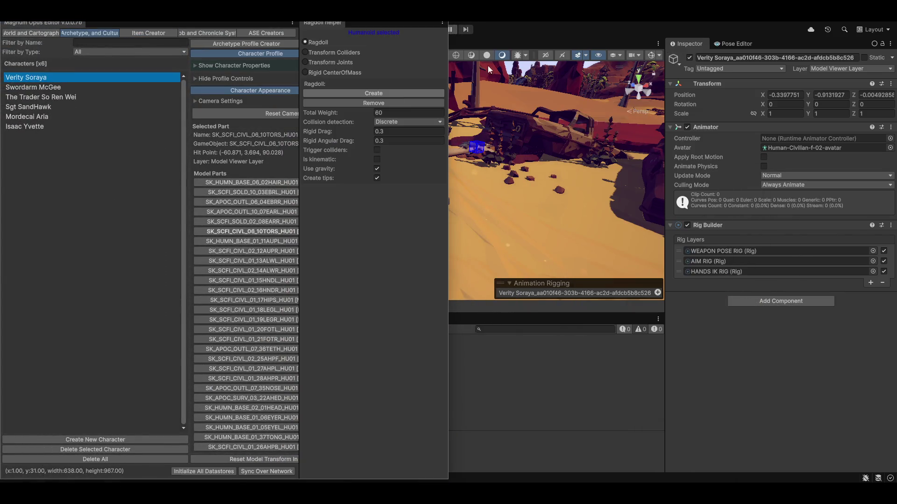
pyautogui.press('super+Up')
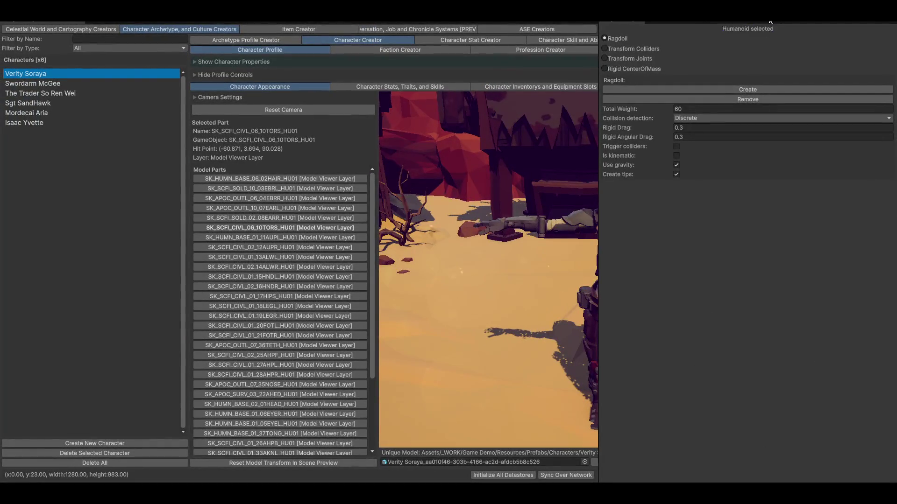
# - Widen and re-maximise the character editor, then float the Ragdoll Helper out and close it
pyautogui.moveTo(456, 228)
pyautogui.mouseDown()
pyautogui.moveTo(447, 254)
pyautogui.moveTo(635, 183)
pyautogui.mouseUp()
pyautogui.moveTo(609, 231)
pyautogui.mouseDown()
pyautogui.moveTo(778, 245)
pyautogui.moveTo(755, 248)
pyautogui.mouseUp()
pyautogui.moveTo(608, 23)
pyautogui.mouseDown()
pyautogui.moveTo(611, 44)
pyautogui.moveTo(449, 40)
pyautogui.mouseUp()
pyautogui.moveTo(586, 37)
pyautogui.mouseDown()
pyautogui.moveTo(721, 65)
pyautogui.moveTo(693, 95)
pyautogui.moveTo(669, 22)
pyautogui.mouseUp()
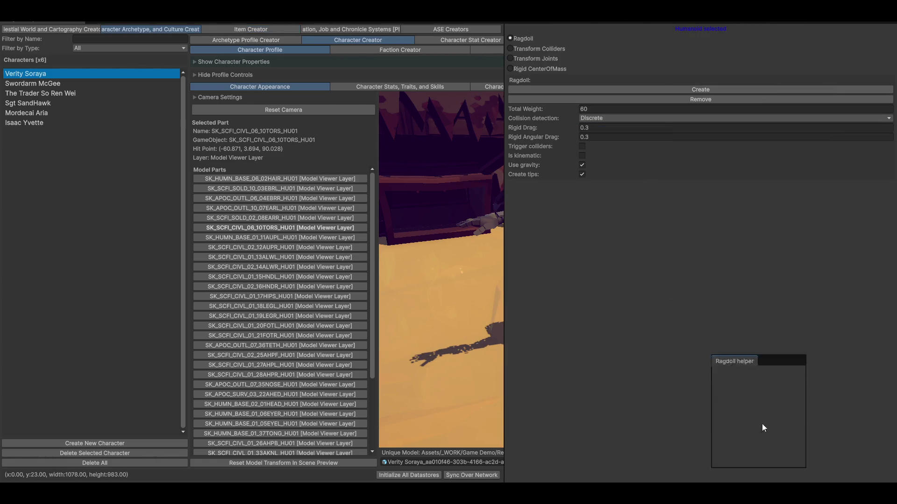
pyautogui.moveTo(764, 427)
pyautogui.mouseDown()
pyautogui.moveTo(555, 266)
pyautogui.moveTo(551, 252)
pyautogui.mouseUp()
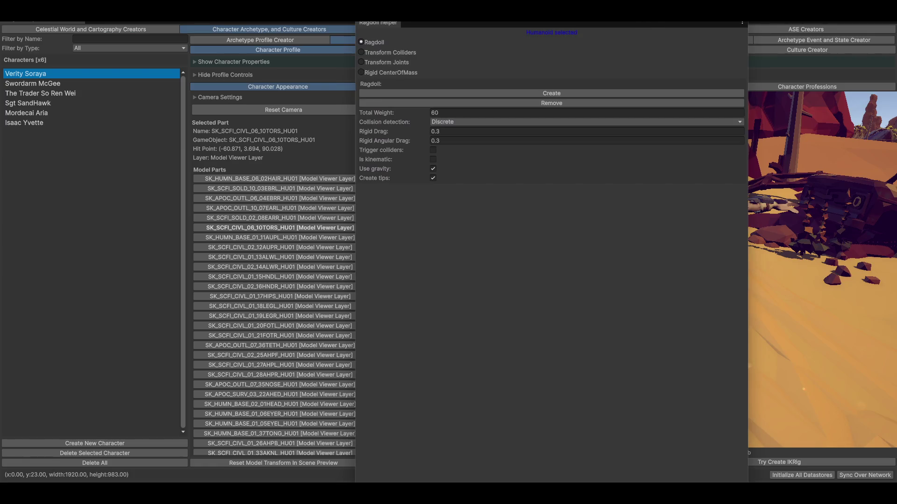
pyautogui.moveTo(627, 9)
pyautogui.mouseDown()
pyautogui.moveTo(817, 56)
pyautogui.moveTo(601, 50)
pyautogui.mouseUp()
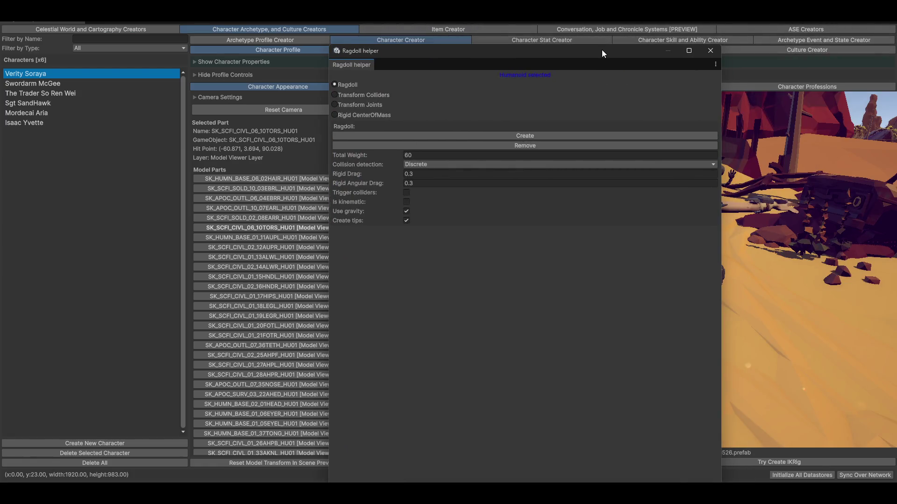
pyautogui.click(710, 51)
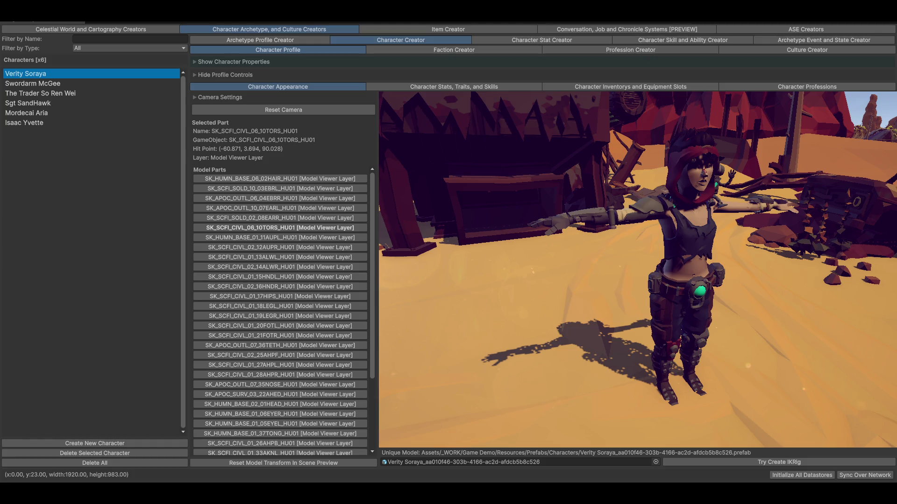
# - Orbit and zoom the Character Appearance preview to inspect Verity Soraya's model
pyautogui.moveTo(807, 232)
pyautogui.mouseDown()
pyautogui.moveTo(769, 256)
pyautogui.moveTo(794, 310)
pyautogui.moveTo(730, 301)
pyautogui.moveTo(755, 291)
pyautogui.mouseUp()
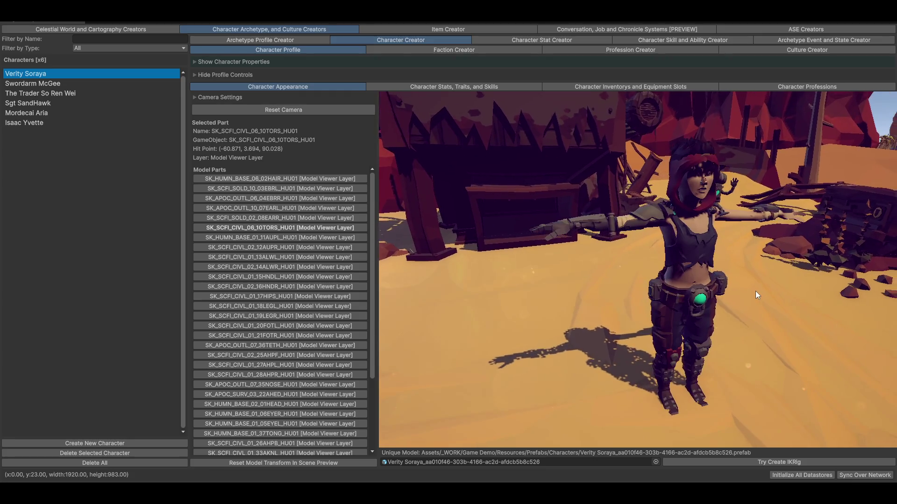
pyautogui.scroll(5, 721, 304)
pyautogui.scroll(-5, 705, 365)
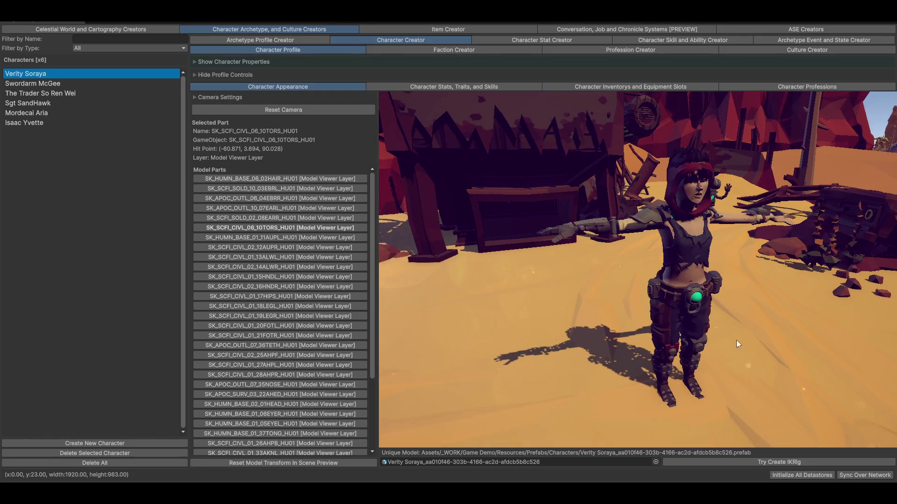
pyautogui.moveTo(691, 316); pyautogui.dragTo(707, 318)
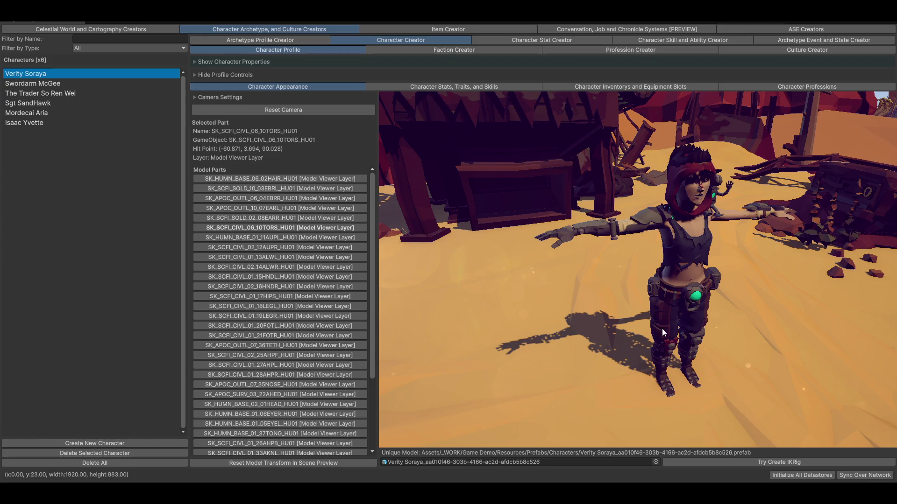
# - Move the Magnum Opus window aside, enable Gizmos, and orbit the Scene to the rigged character
pyautogui.moveTo(173, 15); pyautogui.dragTo(209, 336)
pyautogui.click(651, 55)
pyautogui.moveTo(494, 165)
pyautogui.mouseDown()
pyautogui.moveTo(536, 198)
pyautogui.moveTo(376, 228)
pyautogui.mouseUp()
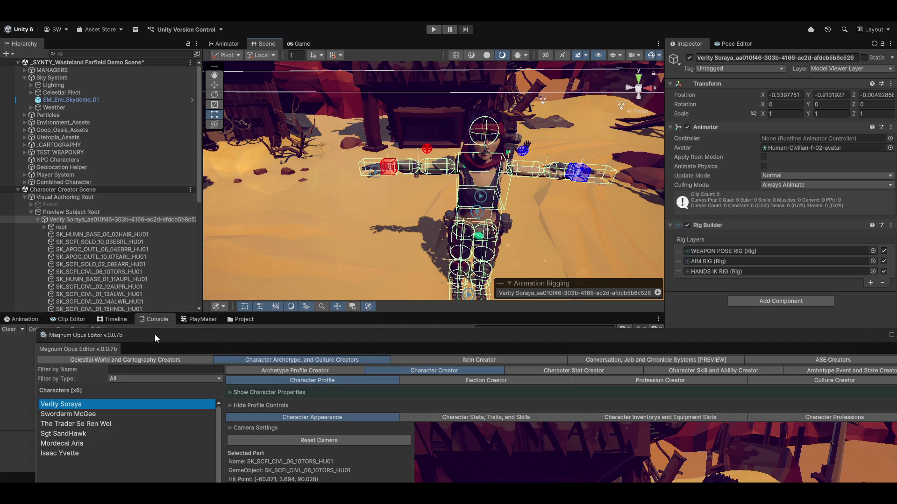
# - Drag the Magnum Opus window off screen and pan the Scene so the character shifts left
pyautogui.moveTo(155, 334)
pyautogui.mouseDown()
pyautogui.moveTo(896, 327)
pyautogui.moveTo(896, 28)
pyautogui.mouseUp()
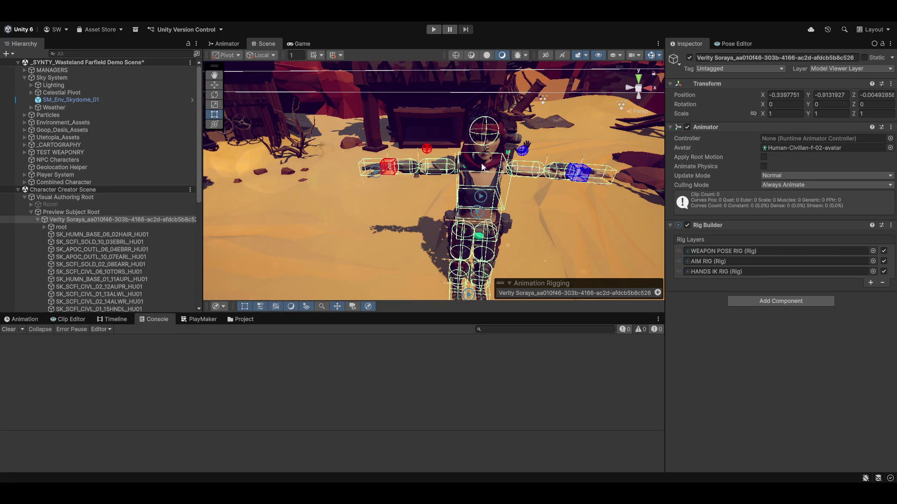
pyautogui.moveTo(537, 177)
pyautogui.mouseDown()
pyautogui.moveTo(513, 172)
pyautogui.moveTo(505, 155)
pyautogui.moveTo(519, 175)
pyautogui.moveTo(574, 189)
pyautogui.moveTo(480, 177)
pyautogui.mouseUp()
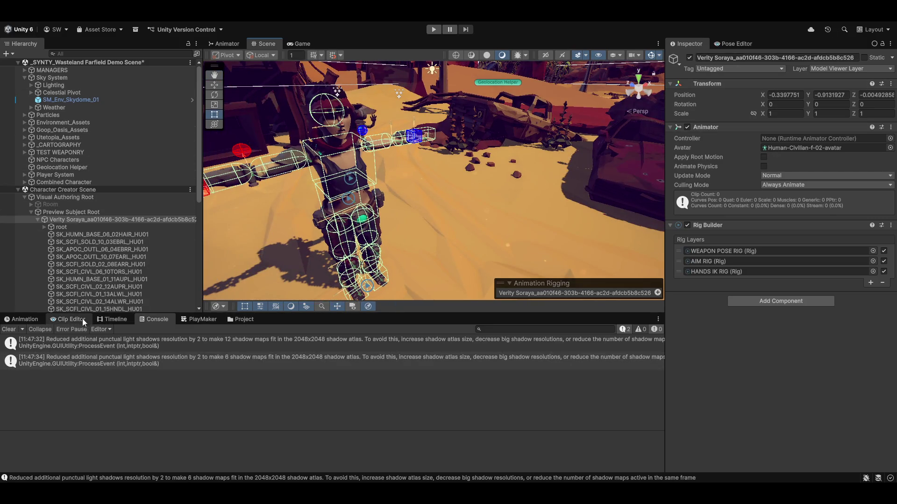
# - In the Project panel, go to Assets/_WORK/Game Demo/Resources/Prefabs and open the Characters folder
pyautogui.click(241, 320)
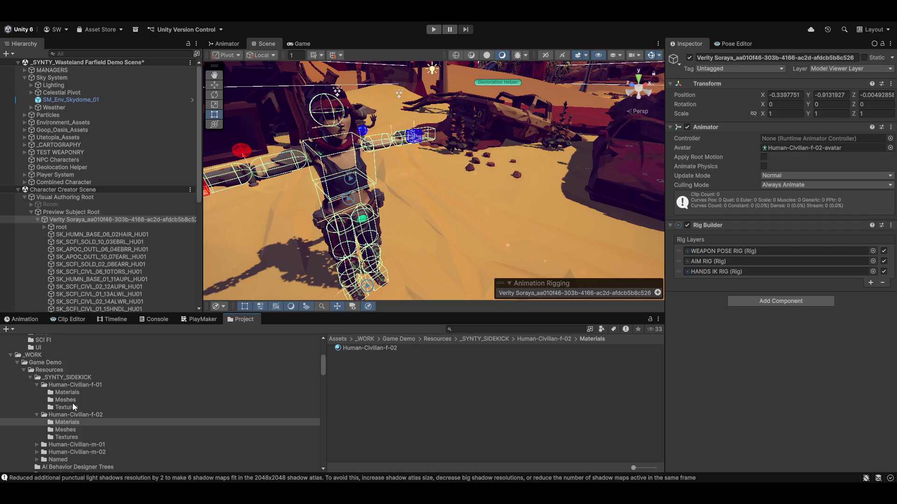
pyautogui.scroll(-4, 196, 455)
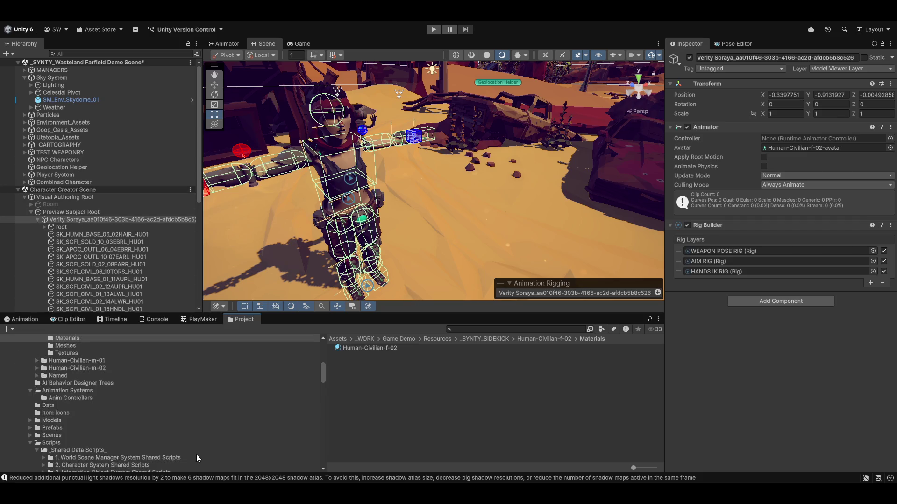
pyautogui.scroll(3, 192, 419)
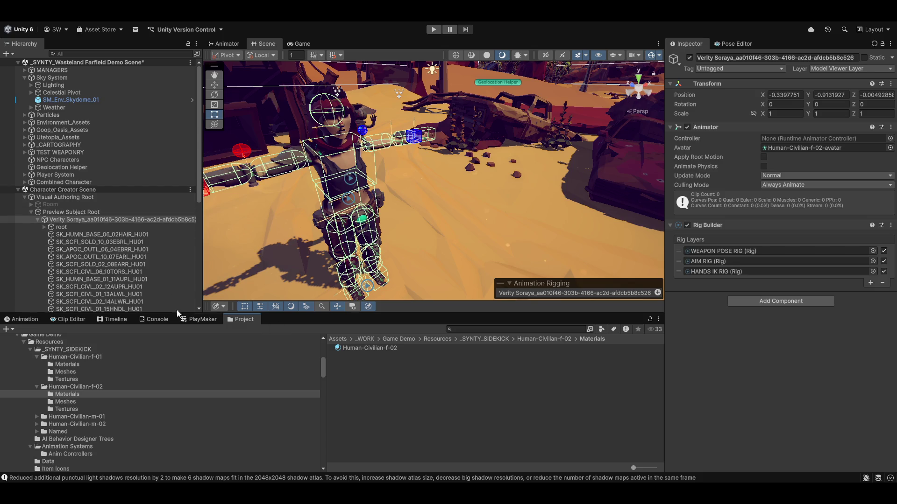
pyautogui.scroll(-8, 94, 262)
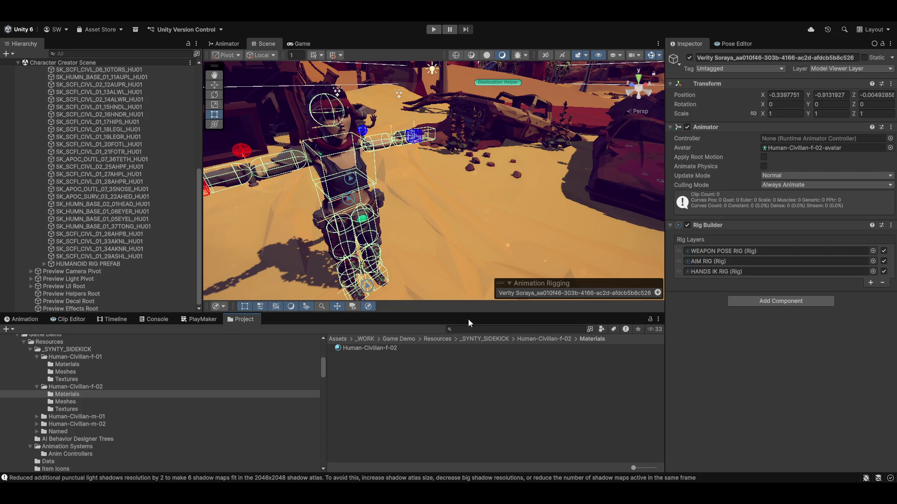
pyautogui.scroll(-3, 122, 429)
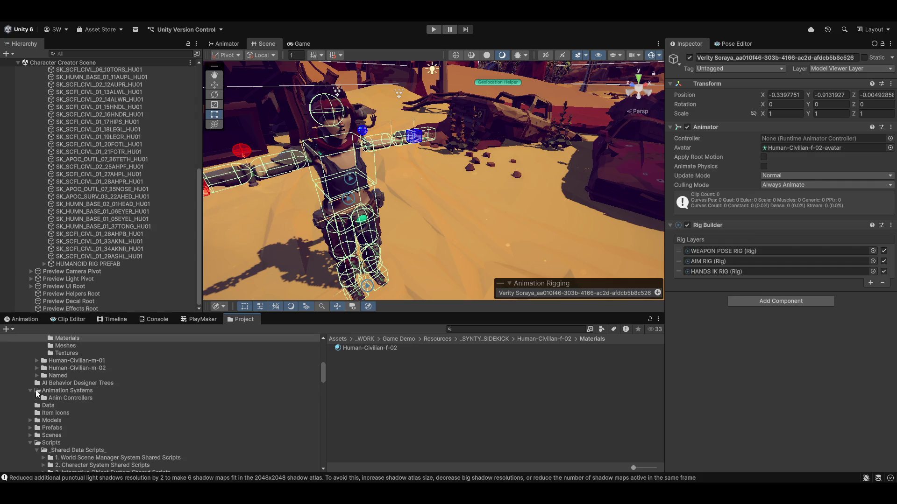
pyautogui.click(81, 428)
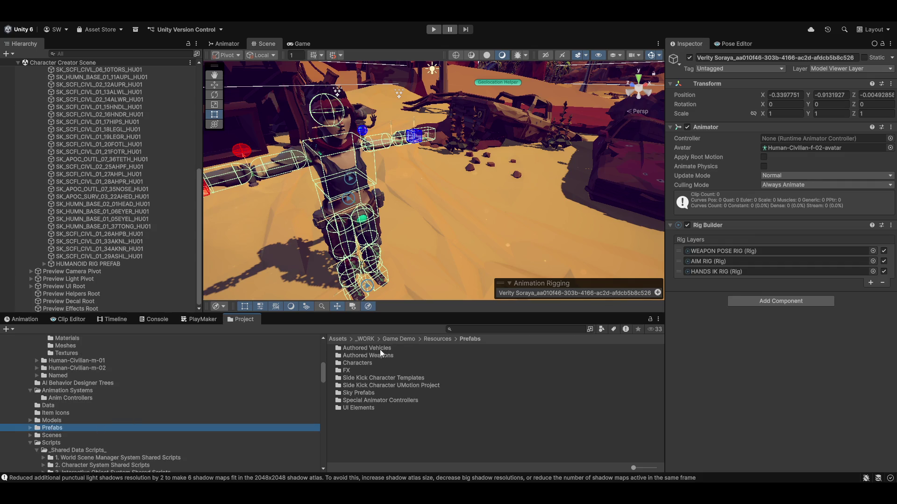
pyautogui.doubleClick(359, 363)
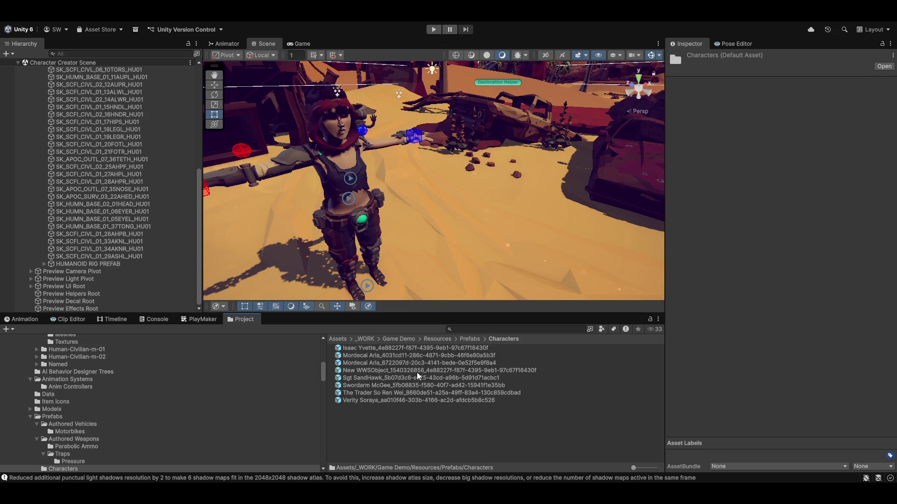
# - Drop the scene's Verity Soraya onto her Characters prefab and confirm Replace Anyway
pyautogui.scroll(3, 86, 211)
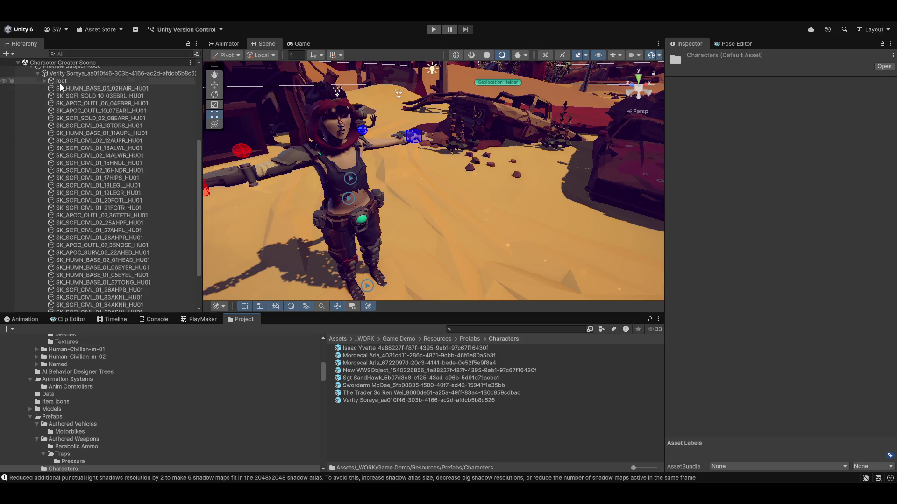
pyautogui.moveTo(64, 76)
pyautogui.mouseDown()
pyautogui.moveTo(156, 100)
pyautogui.moveTo(432, 403)
pyautogui.mouseUp()
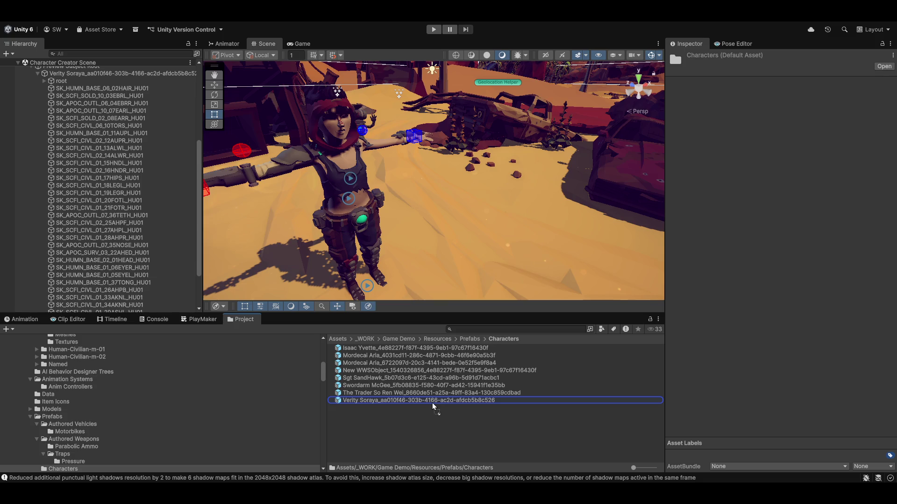
pyautogui.moveTo(432, 404); pyautogui.dragTo(434, 403)
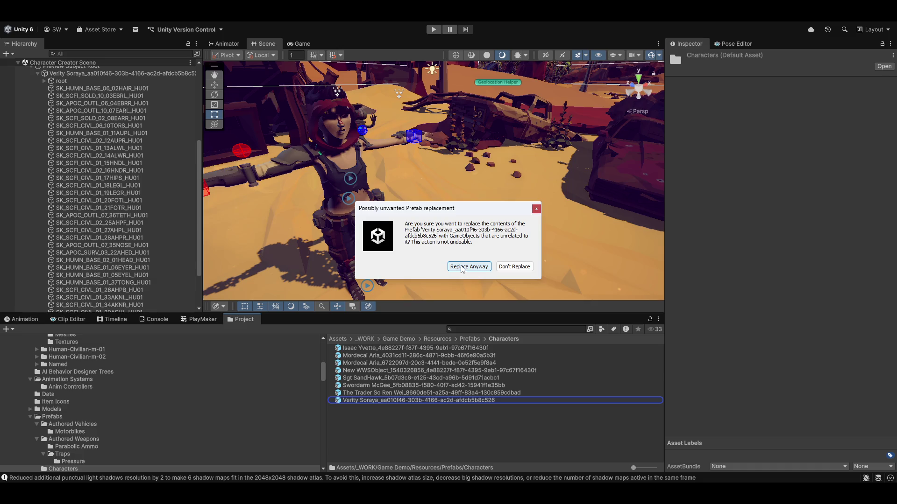
pyautogui.click(461, 267)
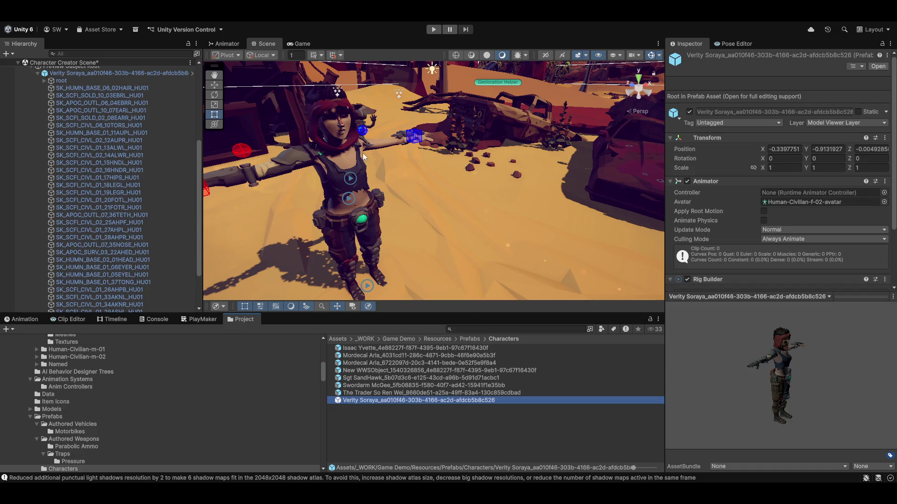
# - Rotate the Verity Soraya prefab preview to a front view
pyautogui.moveTo(795, 396); pyautogui.dragTo(781, 346)
pyautogui.scroll(-3, 779, 160)
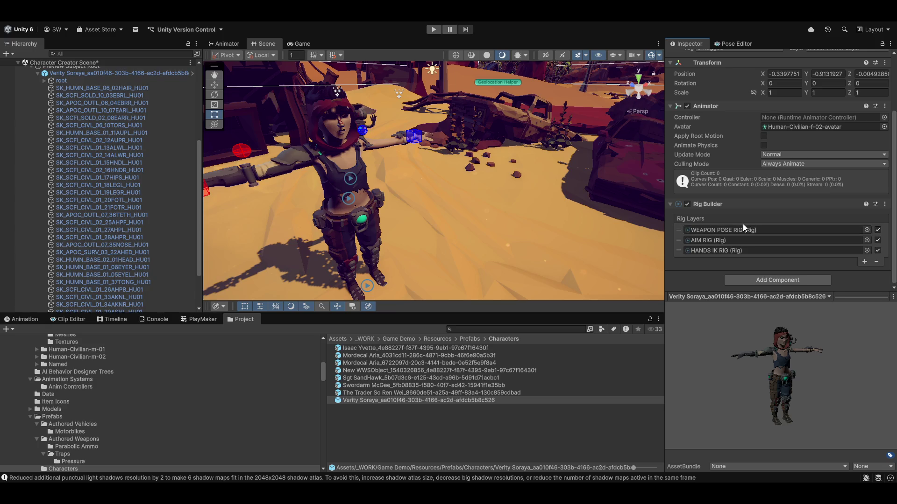
pyautogui.scroll(5, 96, 117)
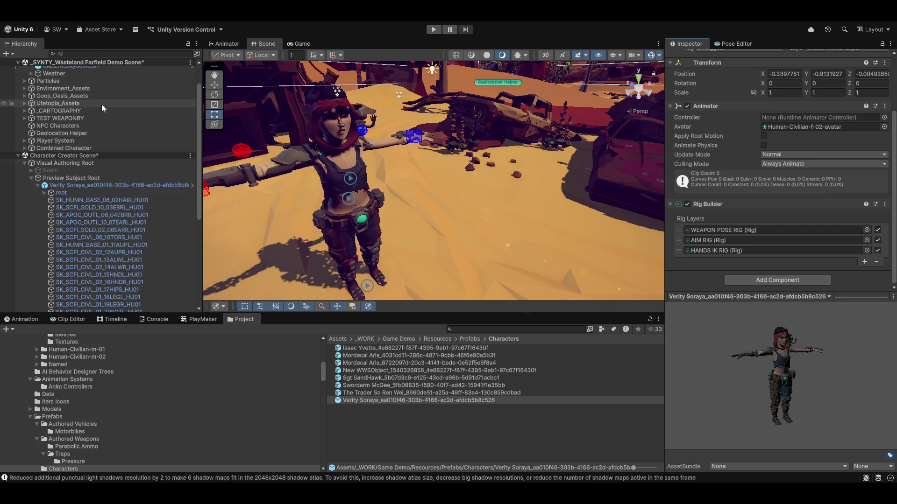
# - Confirm the scene's Verity Soraya stays on Model Viewer Layer, then enter Play mode
pyautogui.click(76, 185)
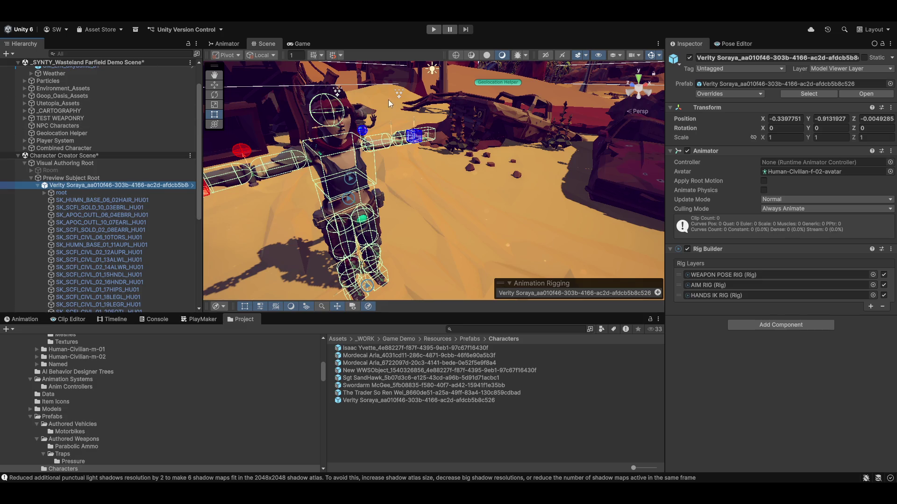
pyautogui.click(864, 70)
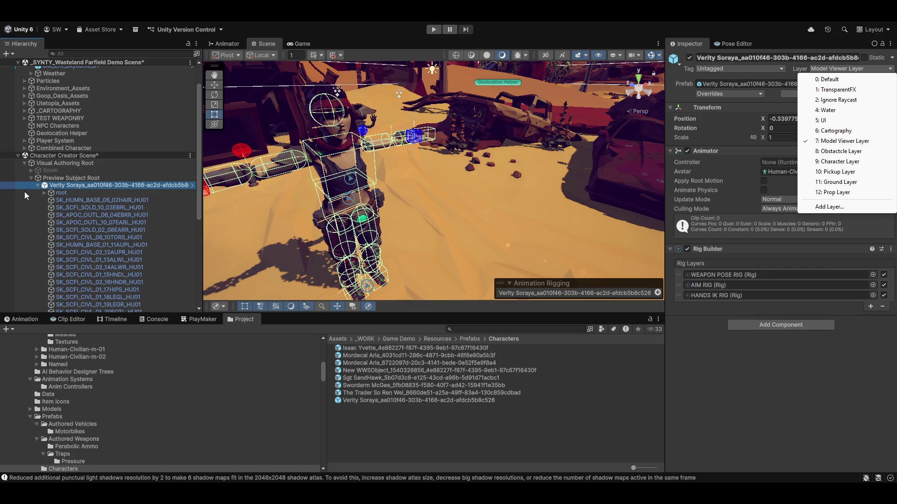
pyautogui.click(31, 178)
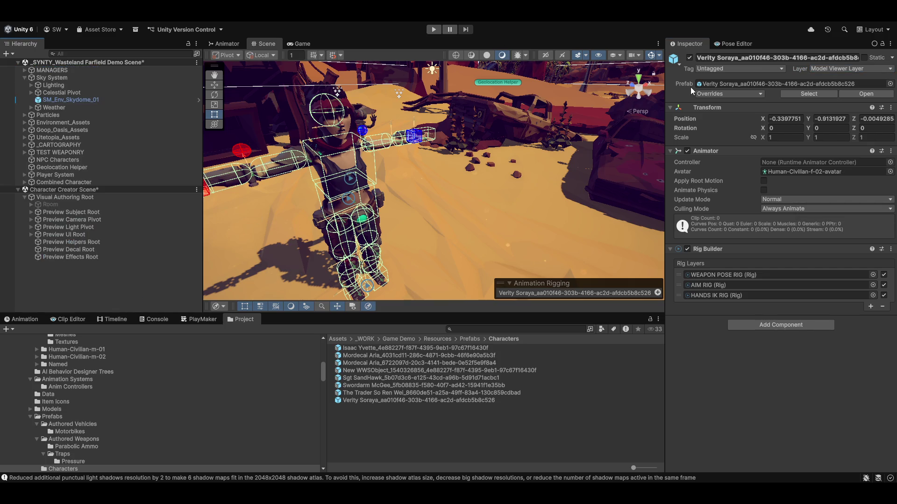
pyautogui.click(433, 29)
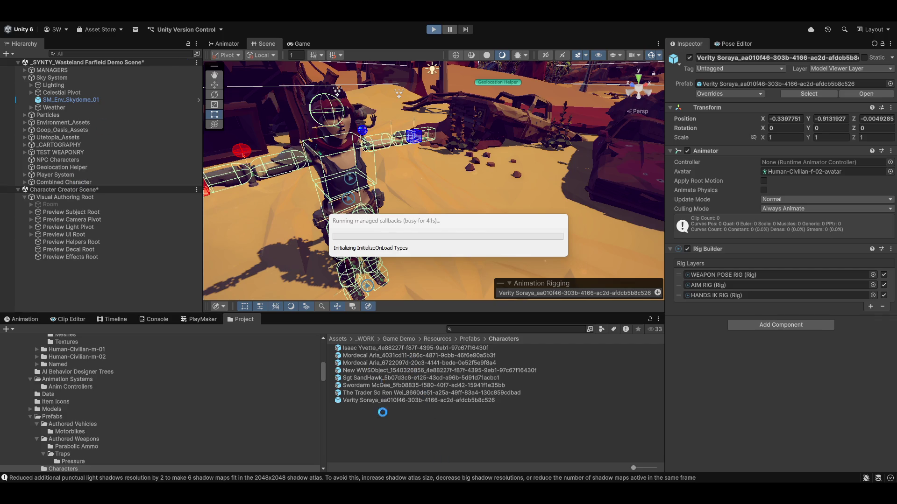
# - Wait for the editor to finish compiling as the game starts in Play mode
pyautogui.moveTo(387, 495)
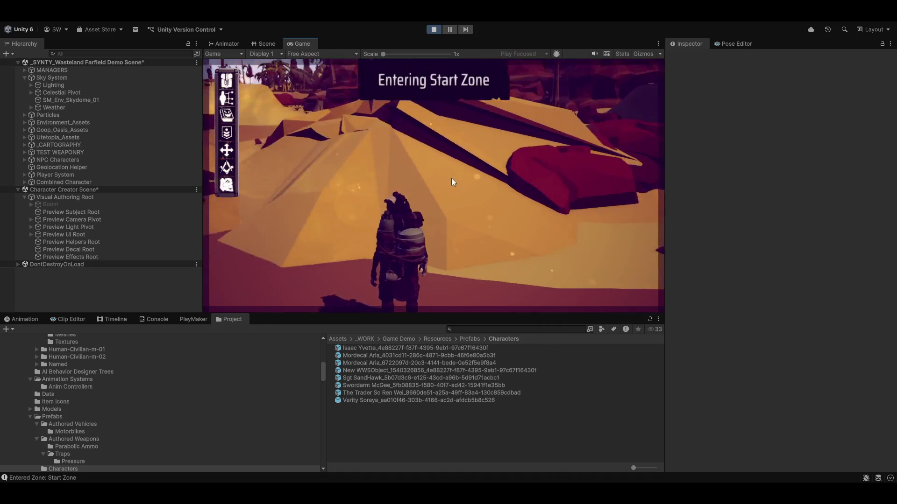
# - Walk the player character forward and bring up the Console log
pyautogui.press('w')
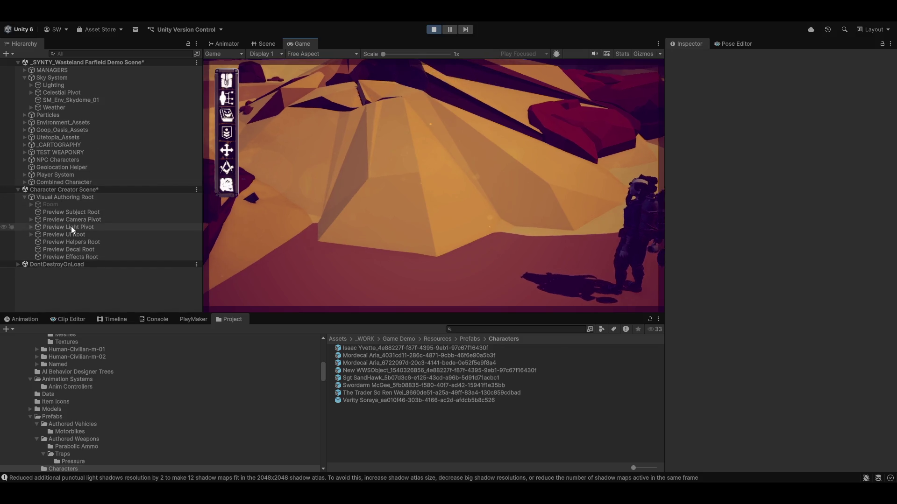
pyautogui.click(157, 320)
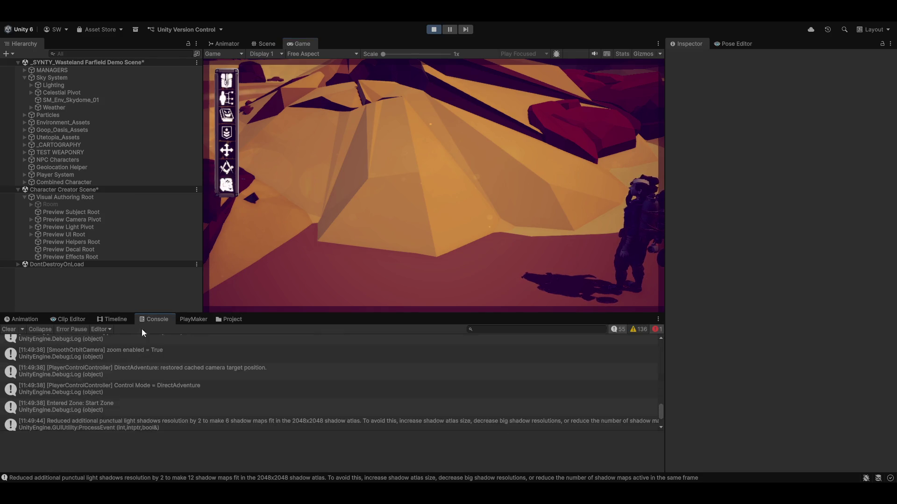
pyautogui.scroll(10, 133, 377)
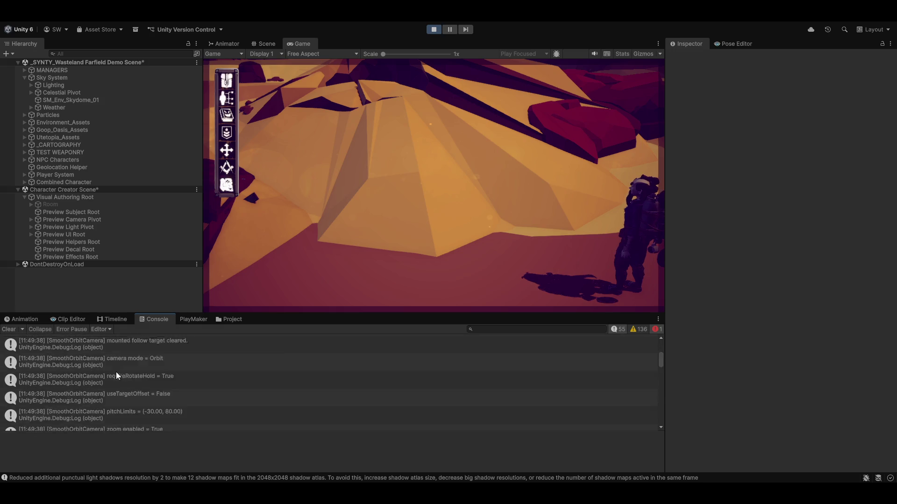
pyautogui.scroll(5, 116, 372)
# - Inspect the NullReferenceException stack trace, clear the console, and return to the Scene view
pyautogui.click(87, 343)
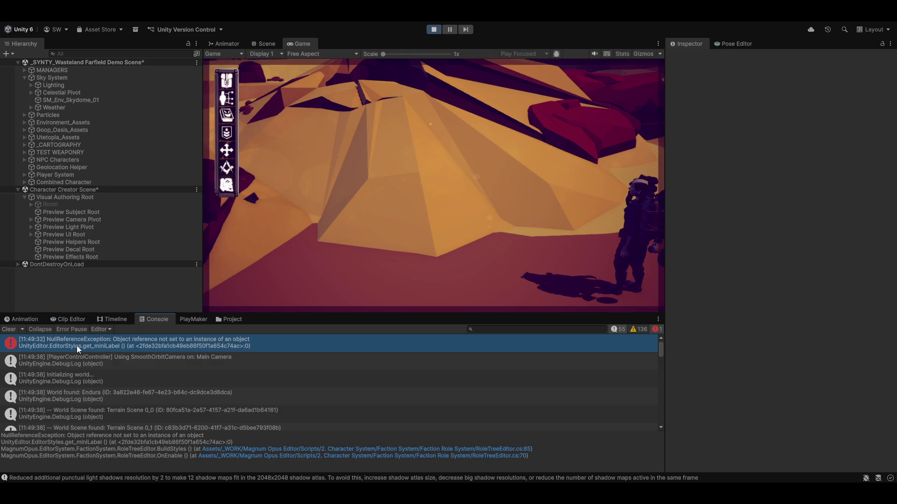
pyautogui.click(8, 329)
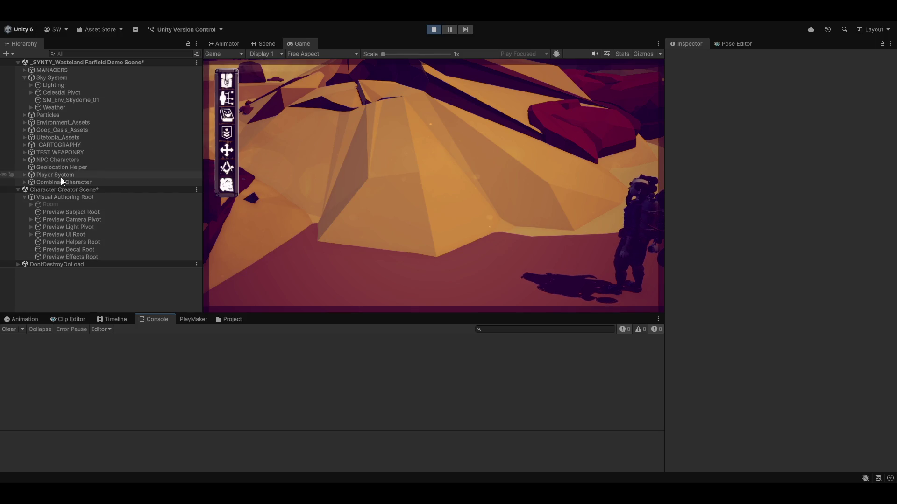
pyautogui.click(273, 44)
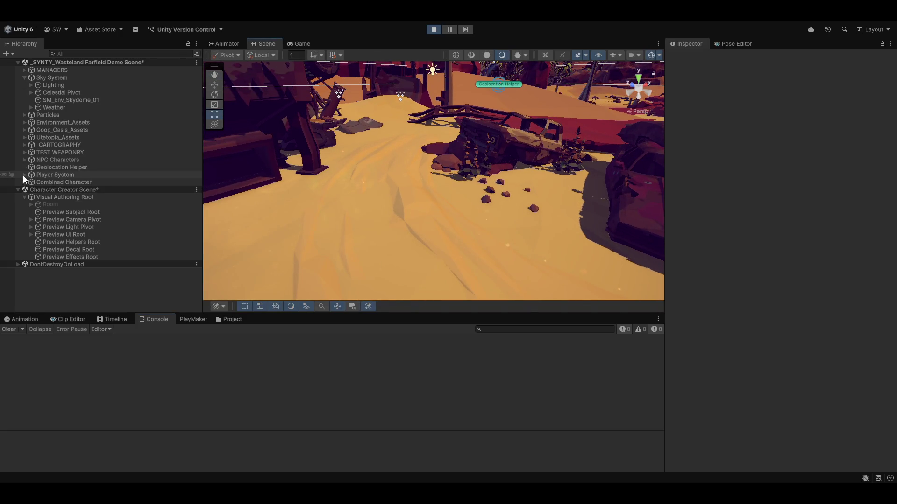
# - Select Verity Soraya under Player System and frame the rig in the Scene view
pyautogui.click(25, 174)
pyautogui.click(51, 190)
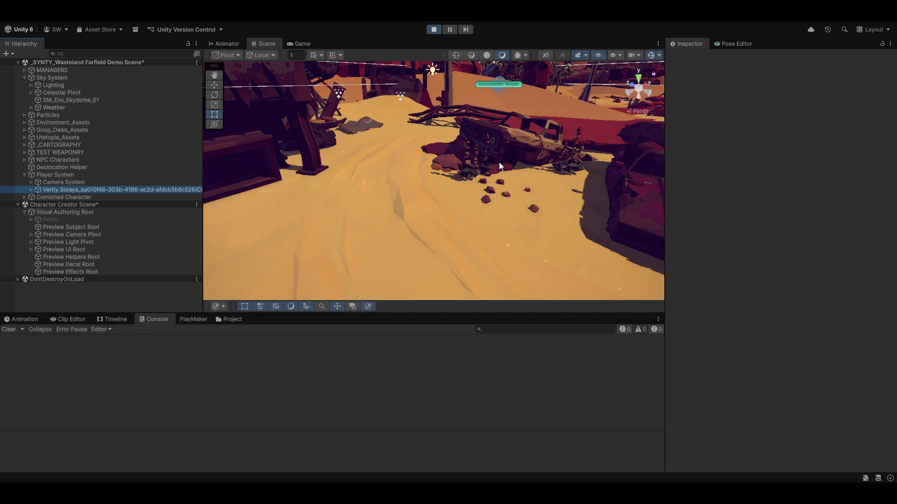
pyautogui.moveTo(525, 164); pyautogui.dragTo(455, 164)
pyautogui.press('f')
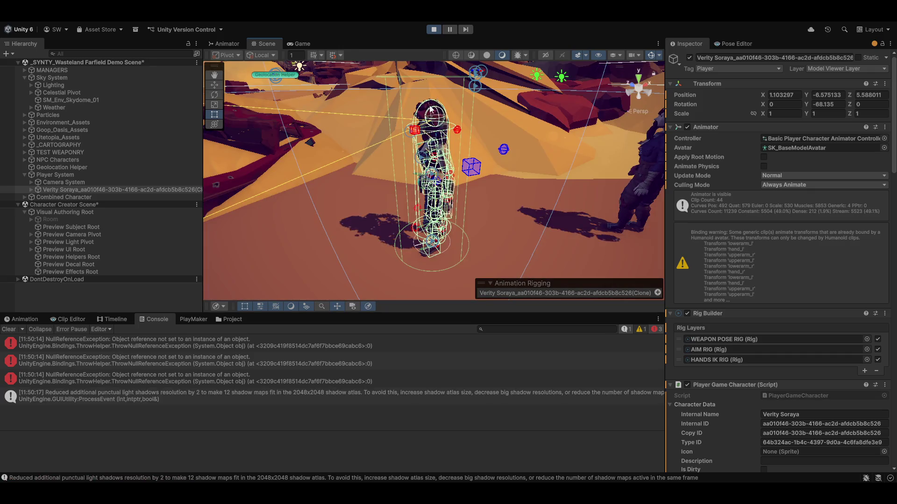
pyautogui.moveTo(514, 187)
pyautogui.mouseDown()
pyautogui.moveTo(364, 249)
pyautogui.moveTo(400, 162)
pyautogui.moveTo(357, 155)
pyautogui.moveTo(370, 123)
pyautogui.moveTo(410, 173)
pyautogui.moveTo(421, 170)
pyautogui.mouseUp()
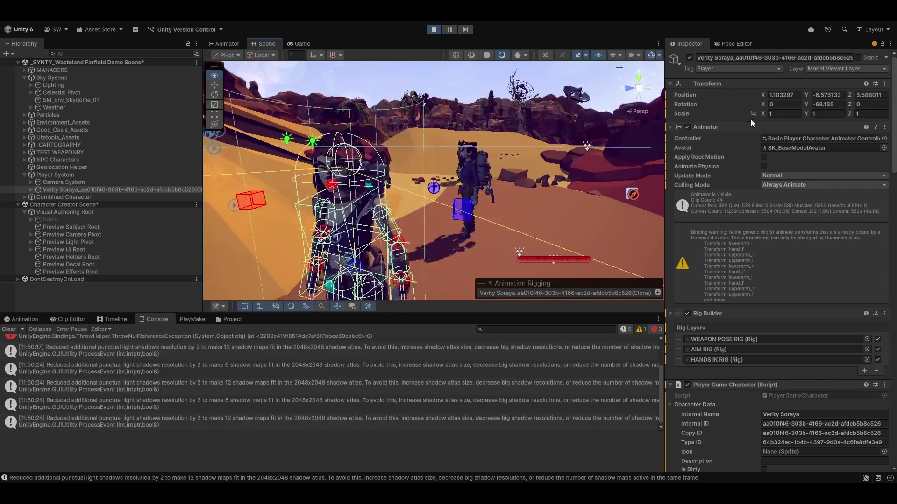
pyautogui.moveTo(449, 168); pyautogui.dragTo(431, 142)
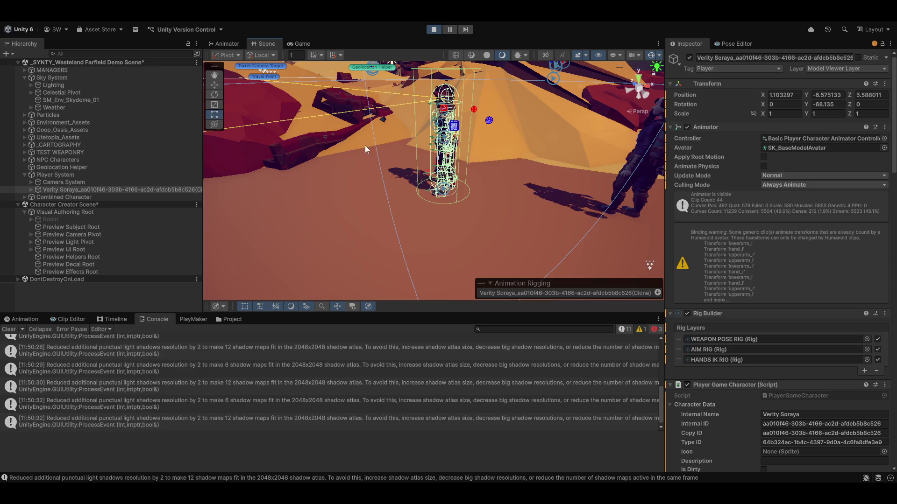
pyautogui.moveTo(491, 152); pyautogui.dragTo(470, 170)
# - Set her layer to Character Layer, answer the child-layer prompt, and resume in the Game view
pyautogui.click(841, 69)
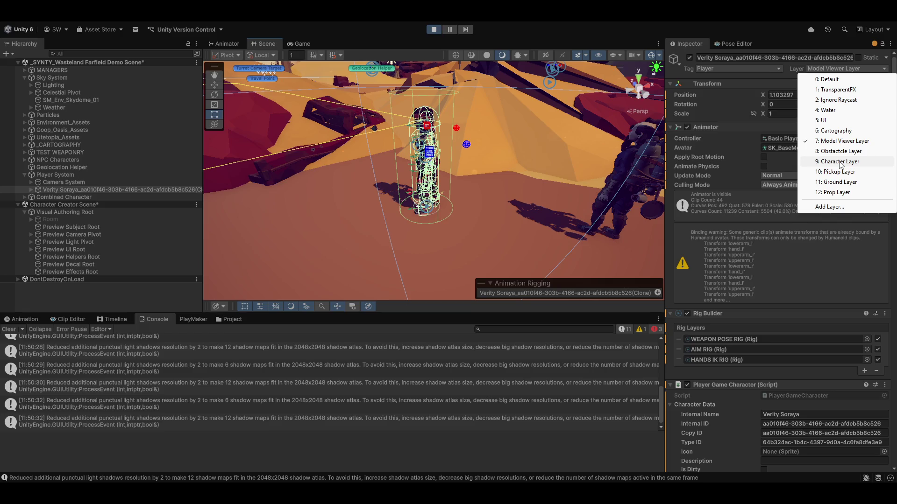
pyautogui.click(840, 164)
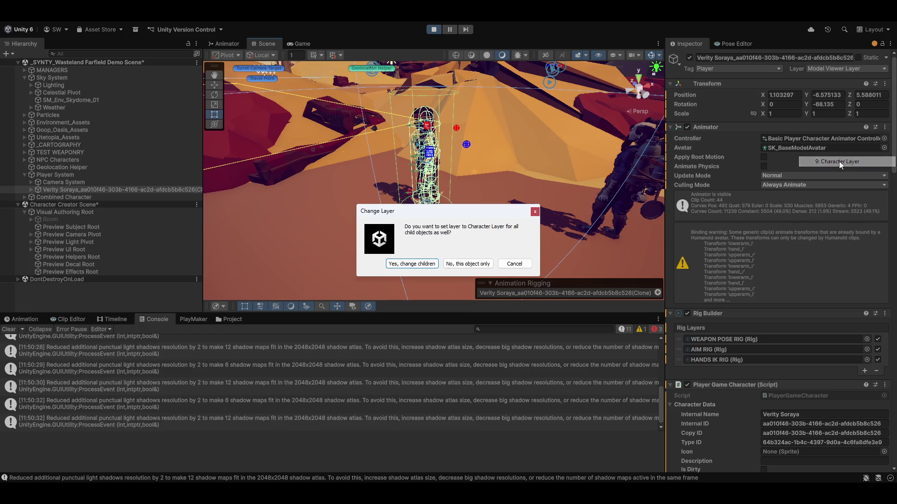
pyautogui.click(403, 269)
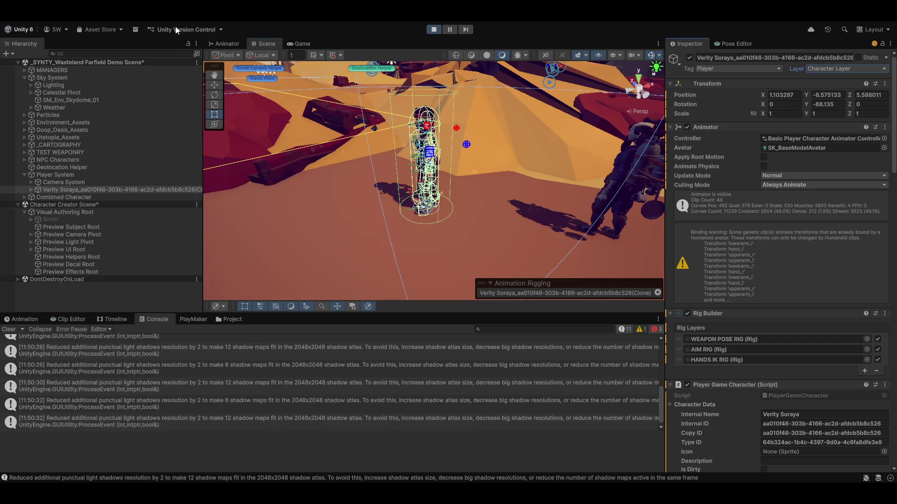
pyautogui.click(309, 44)
pyautogui.press('Tab')
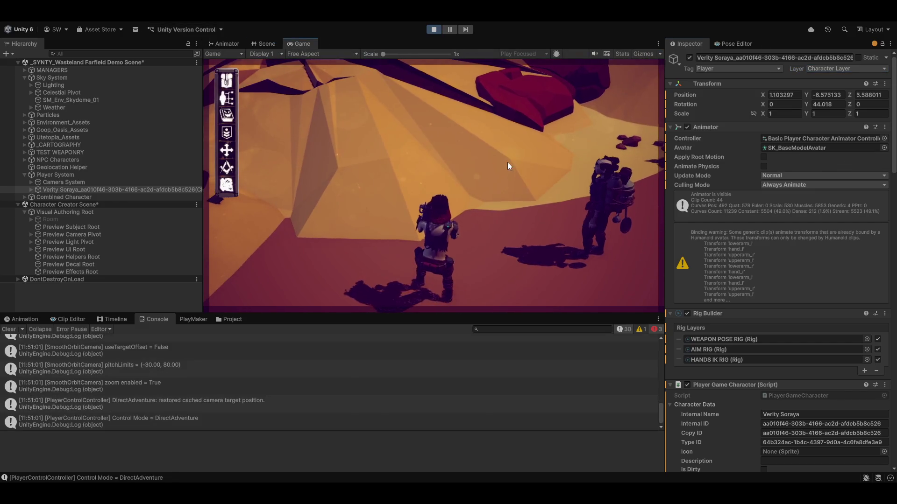
# - Run Verity Soraya forward and steer her across the sand
pyautogui.press('w')
pyautogui.press('w')
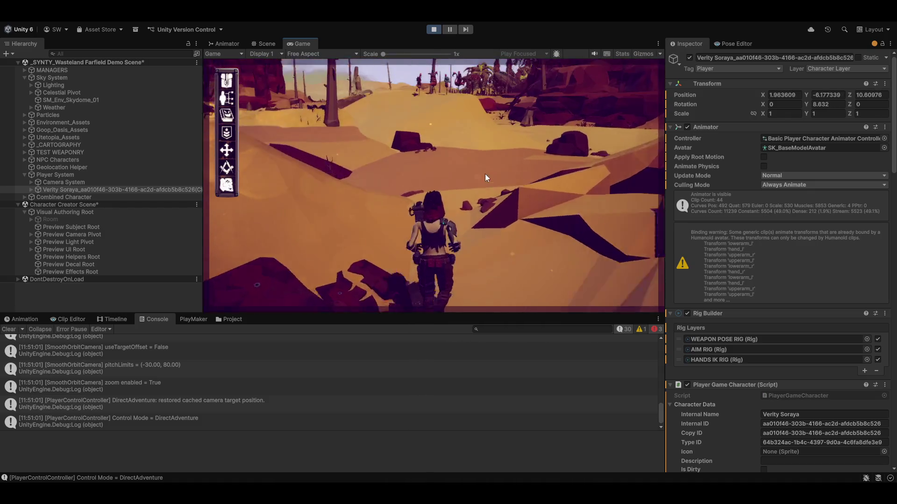
pyautogui.press('w')
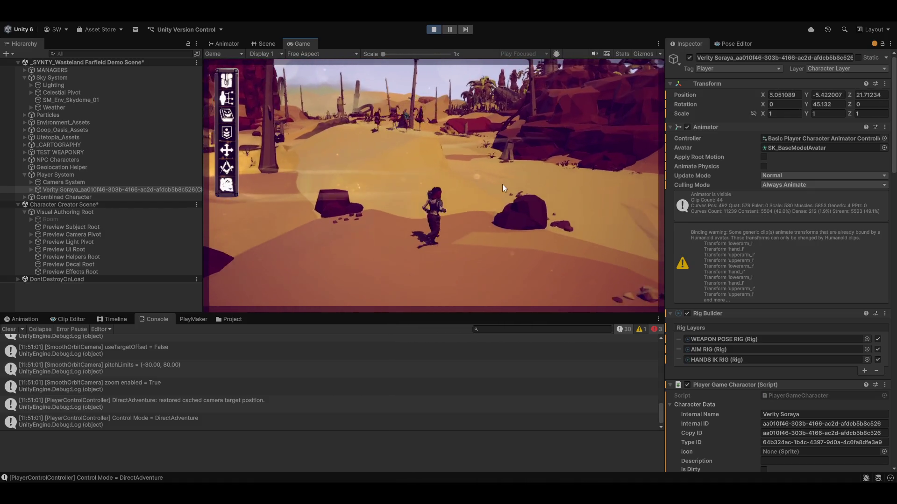
pyautogui.press('w')
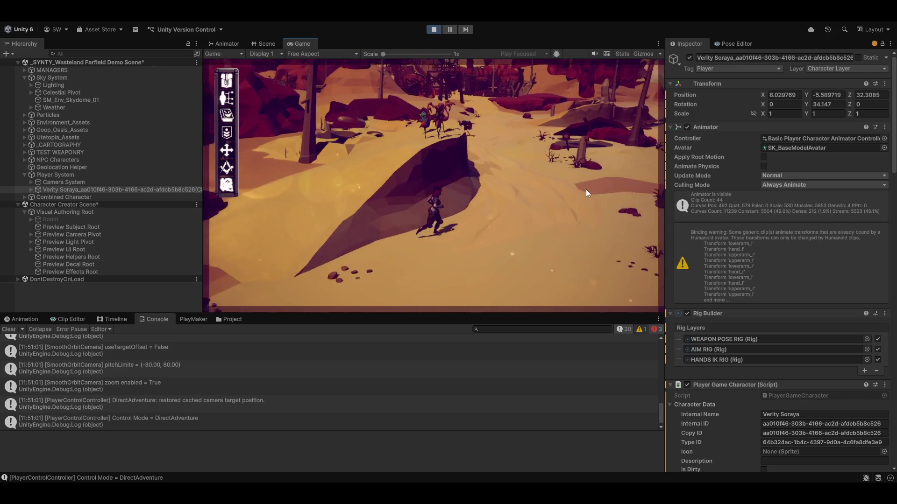
pyautogui.press('w')
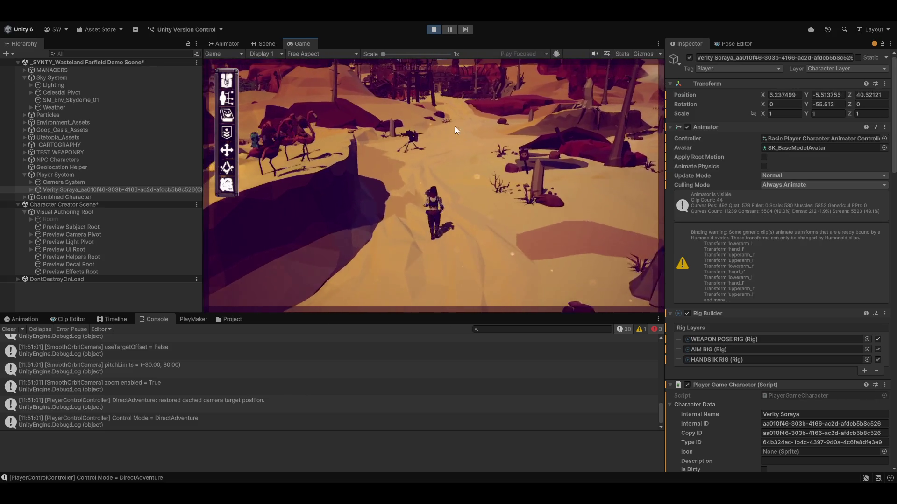
pyautogui.press('w')
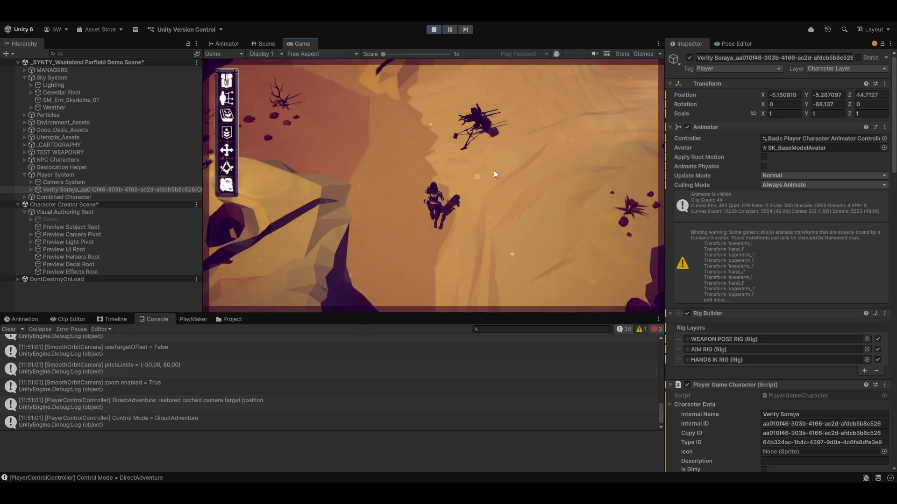
# - Toggle repeatedly between top-down action and adventure control modes, ending in adventure
pyautogui.press('v')
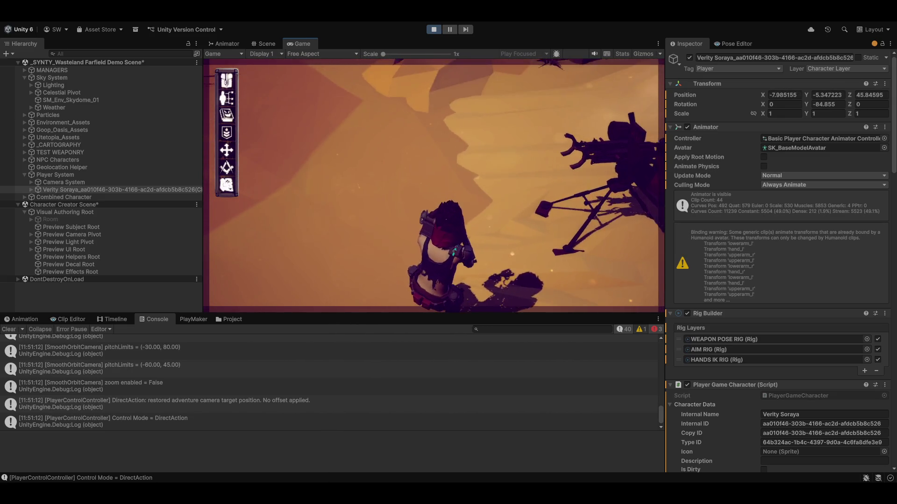
pyautogui.press('Tab')
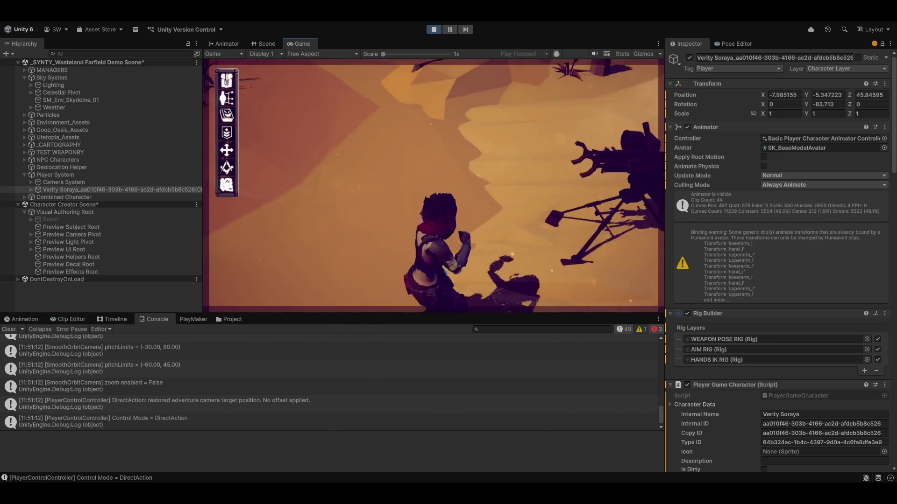
pyautogui.press('Tab')
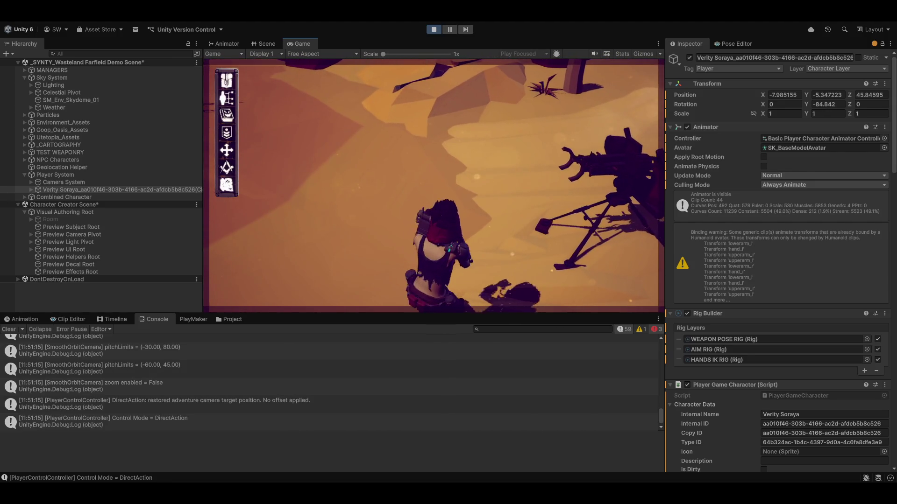
pyautogui.press('Tab')
pyautogui.press('Tab')
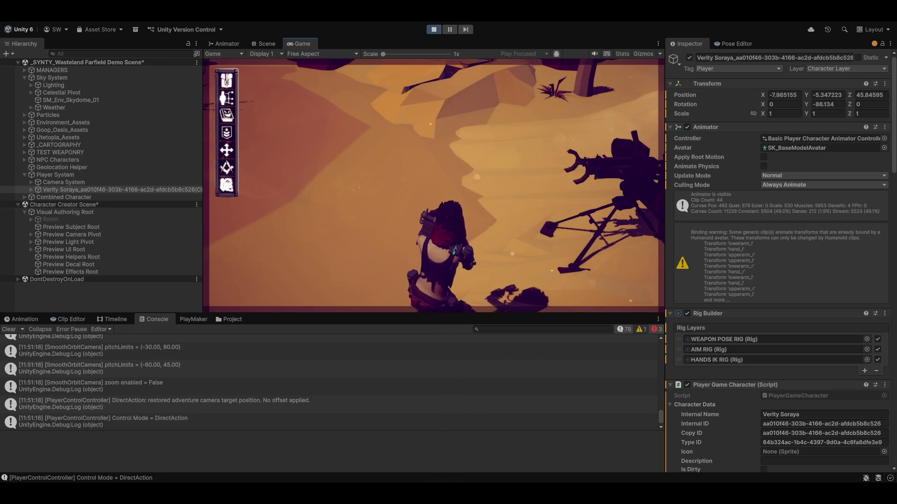
pyautogui.press('Tab')
pyautogui.press('Tab')
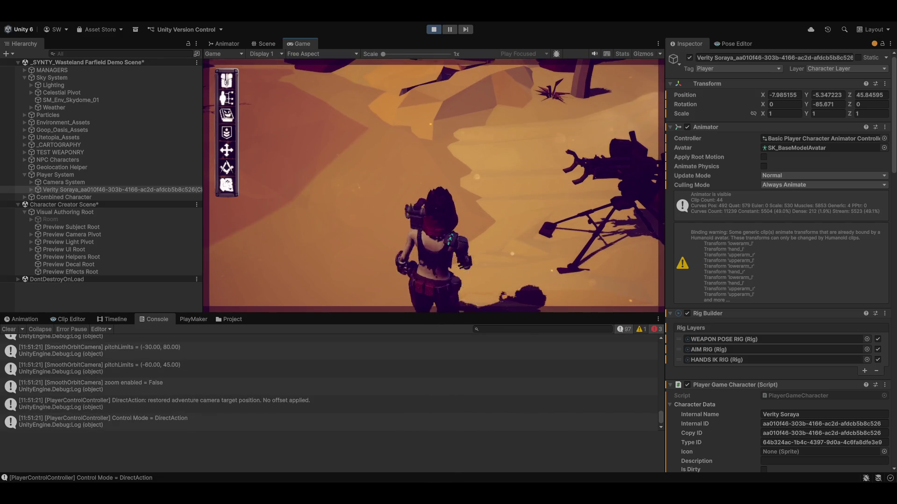
pyautogui.press('Tab')
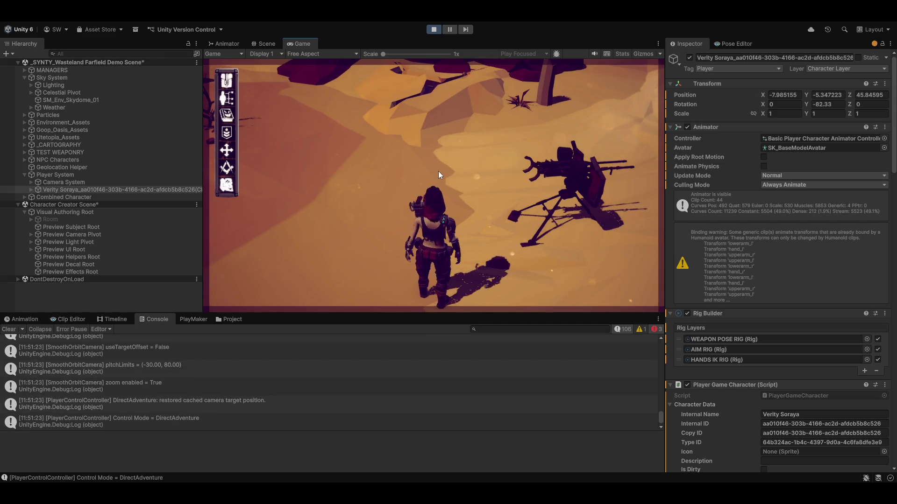
pyautogui.press('Tab')
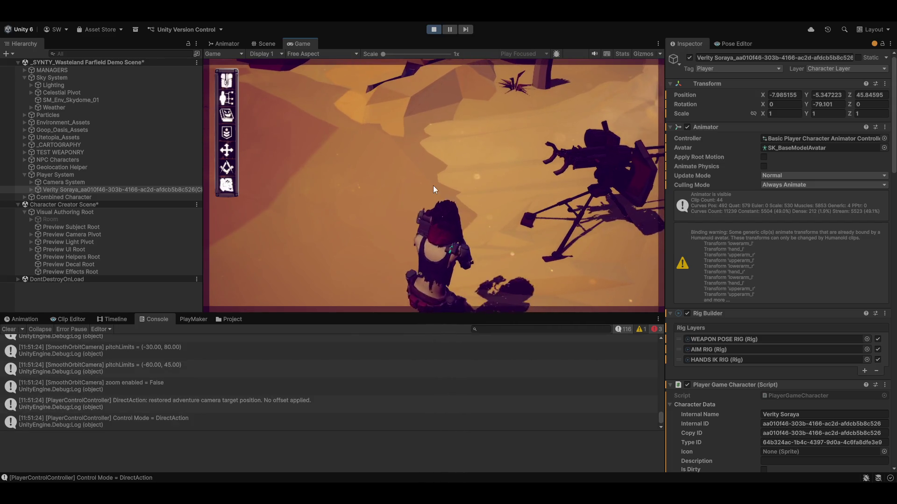
pyautogui.press('Tab')
# - Walk and turn the character while switching camera modes, and clear the console
pyautogui.press('w')
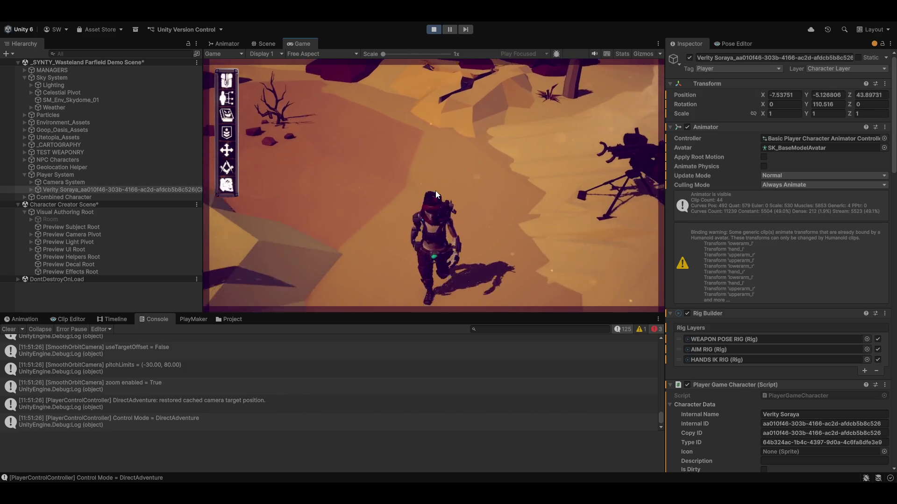
pyautogui.press('w')
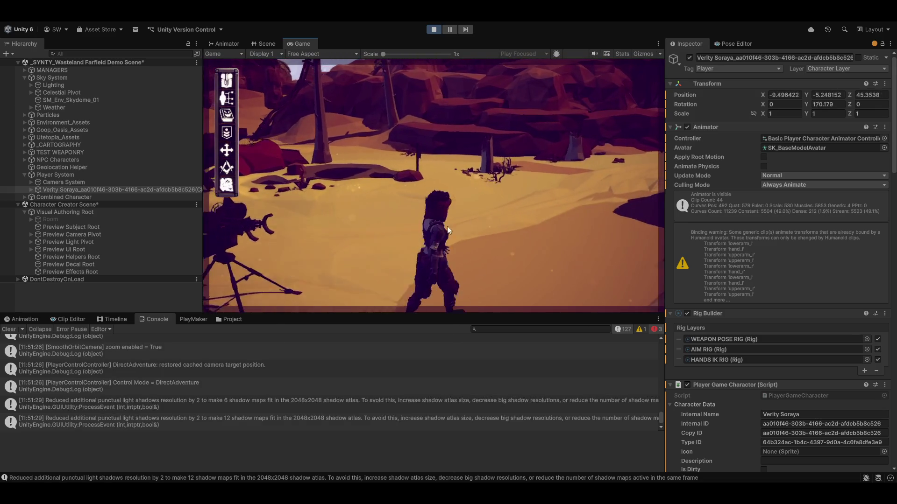
pyautogui.press('Tab')
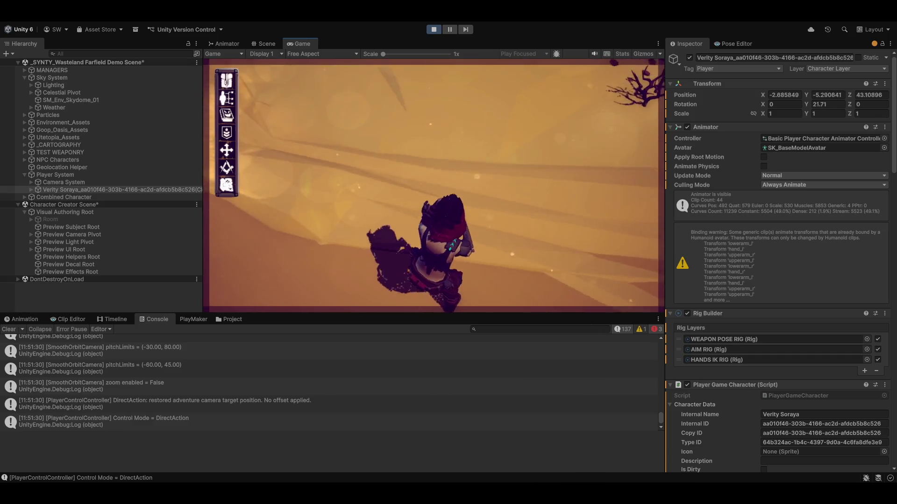
pyautogui.press('w')
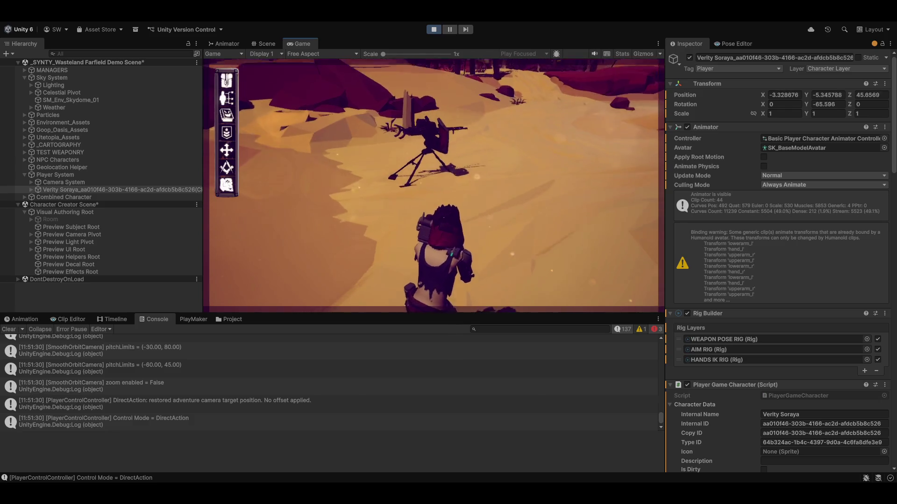
pyautogui.press('Tab')
pyautogui.press('w')
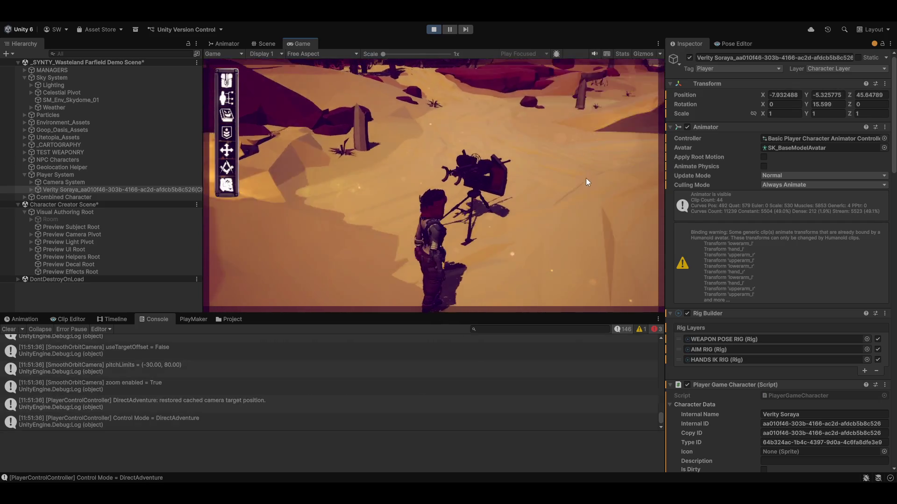
pyautogui.press('w')
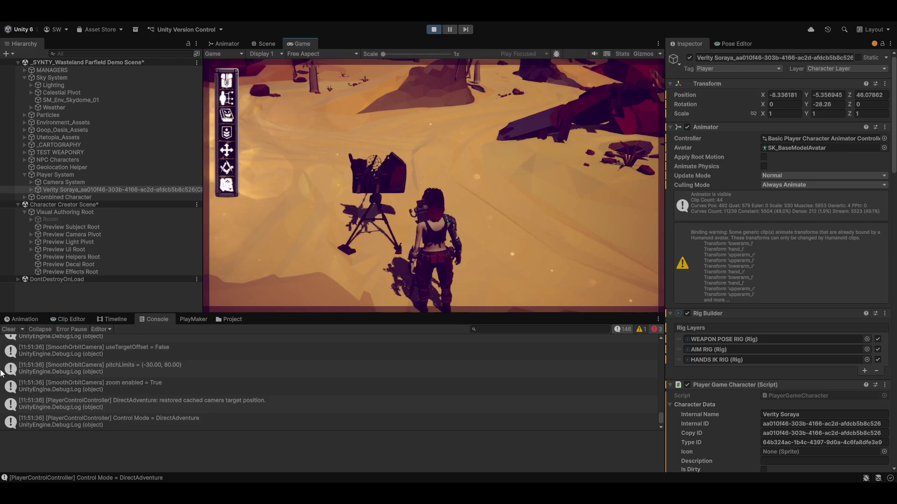
pyautogui.click(11, 330)
pyautogui.press('Tab')
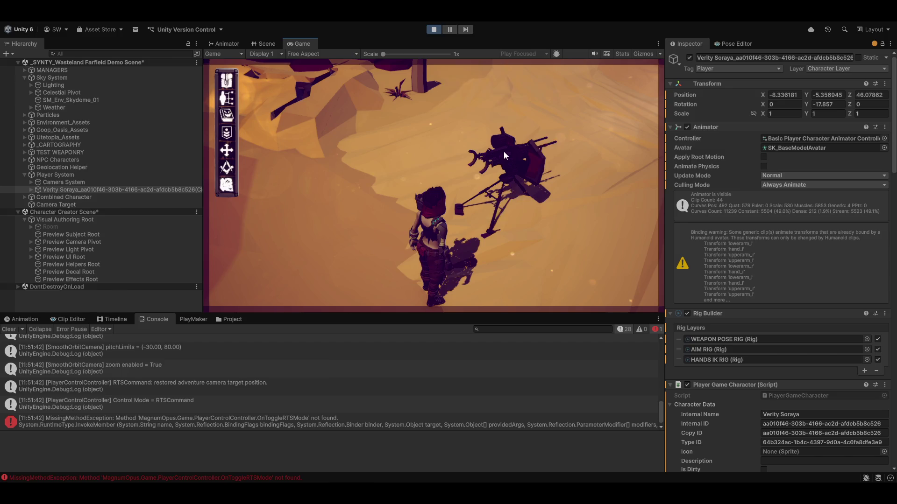
# - Use the turret and ground interaction menus to send the character walking to the turret
pyautogui.click(504, 151)
pyautogui.click(439, 149)
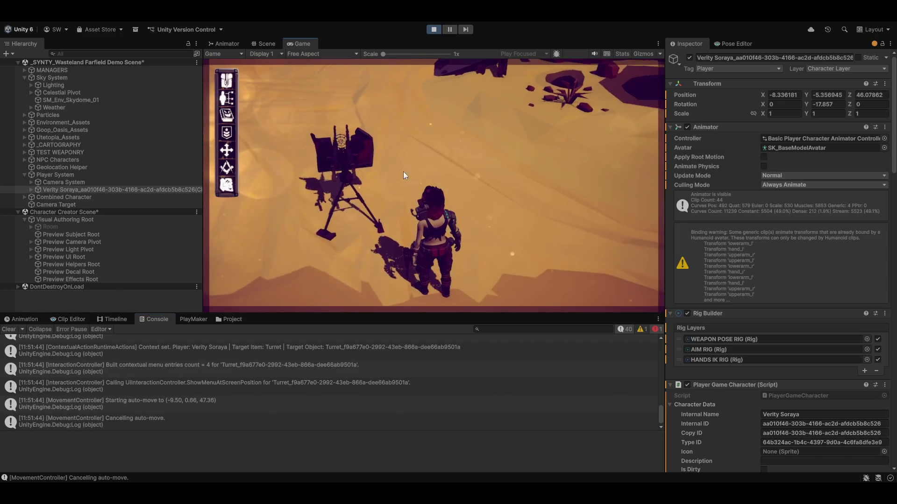
pyautogui.click(324, 164)
pyautogui.click(316, 226)
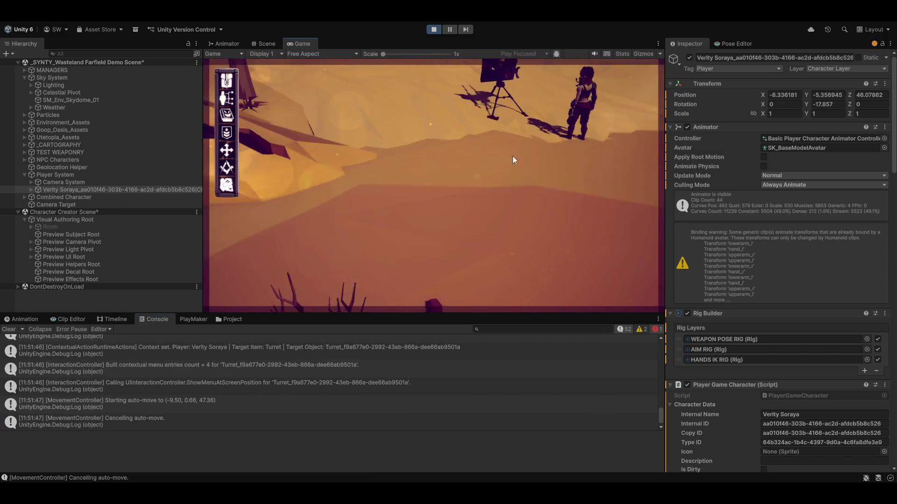
pyautogui.rightClick(428, 203)
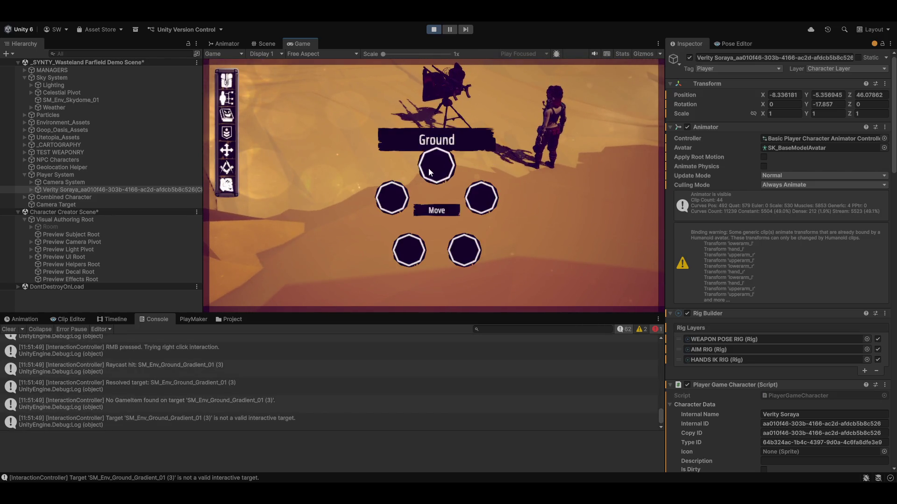
pyautogui.click(428, 168)
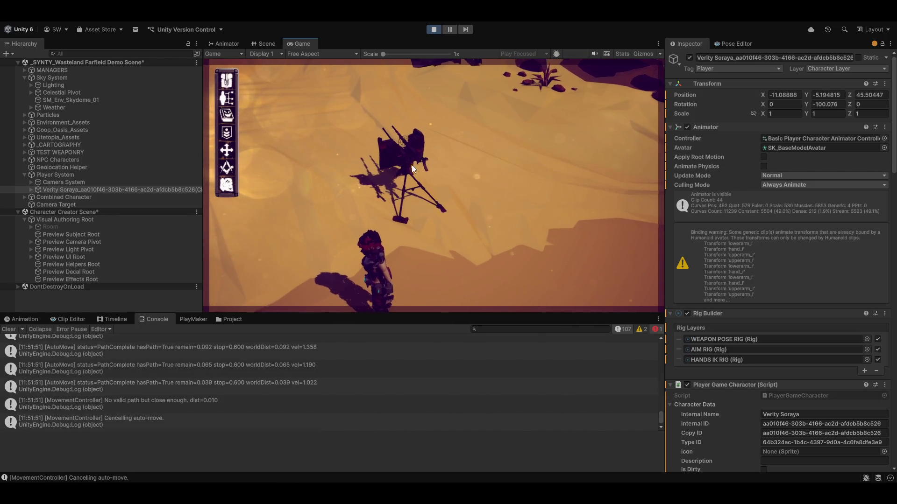
pyautogui.click(410, 162)
pyautogui.click(362, 157)
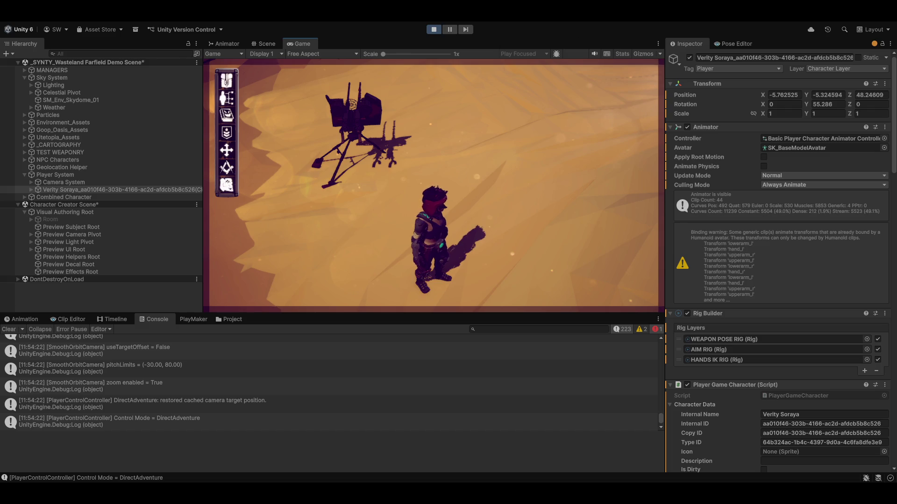
# - Walk forward and switch the character back to adventure control
pyautogui.press('w')
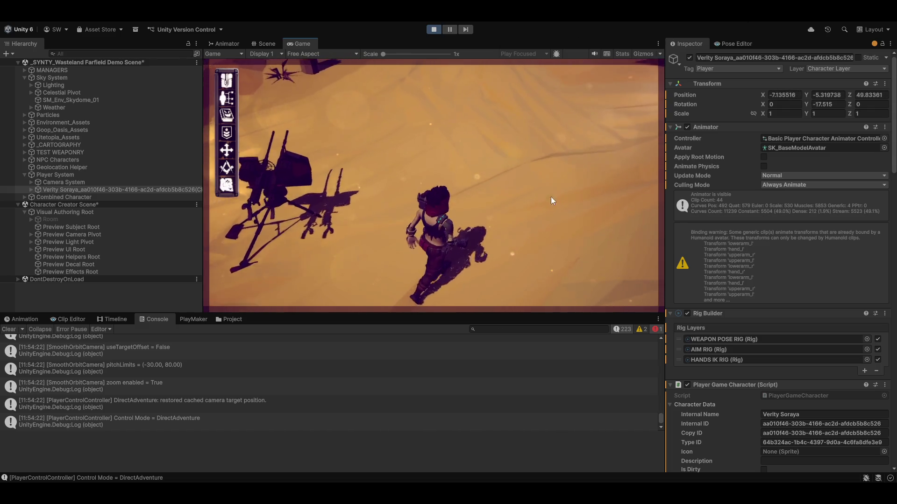
pyautogui.press('Tab')
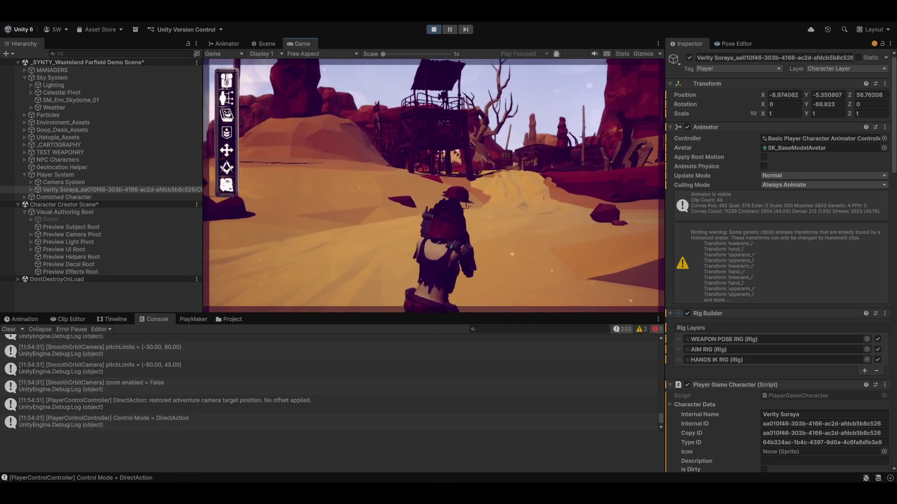
pyautogui.press('Tab')
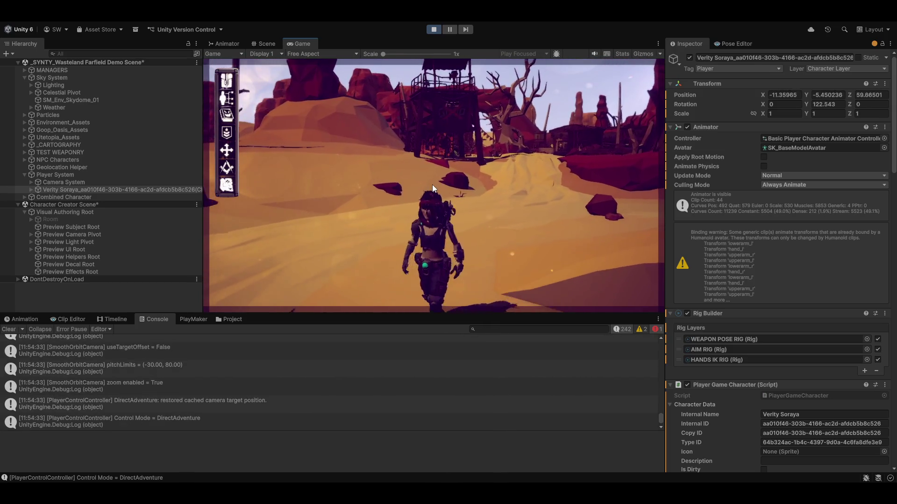
# - Exit Play mode and dismiss the Windows widgets panel
pyautogui.click(434, 30)
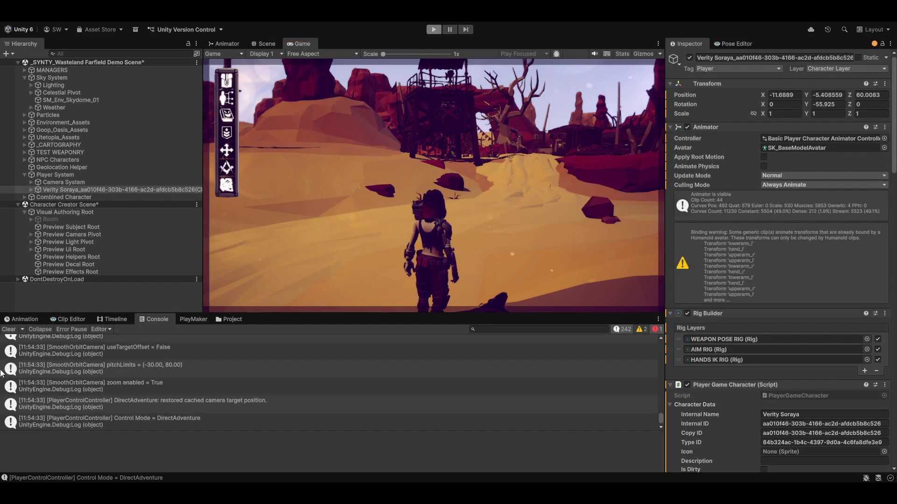
pyautogui.press('super+w')
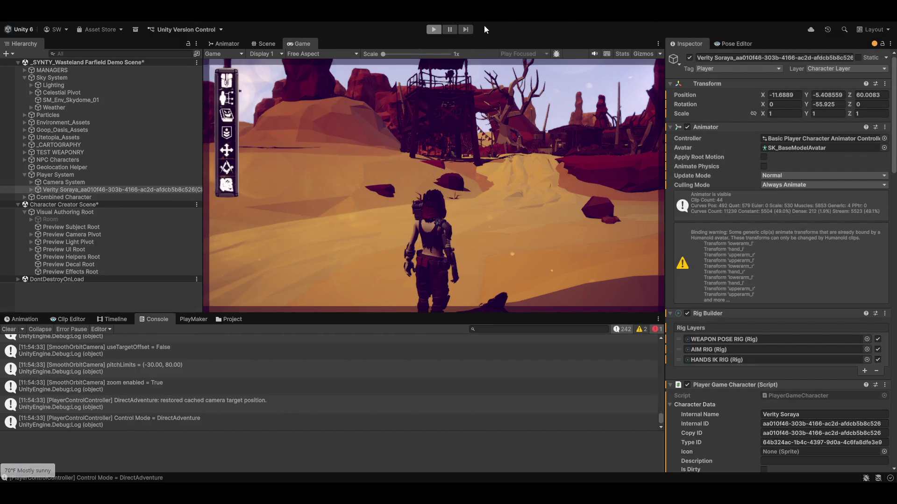
pyautogui.hotkey('ctrl', 'p')
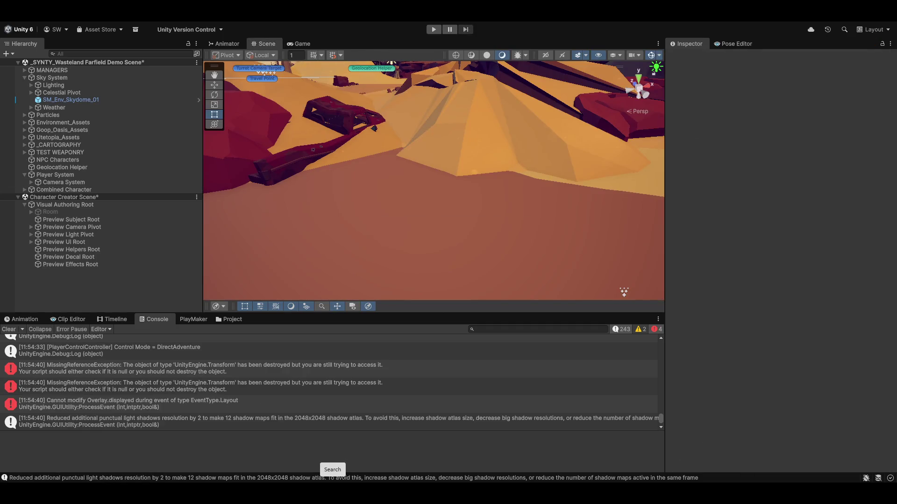
# - Clear the console, select Weather, and expand MANAGERS to inspect UI Manager
pyautogui.click(9, 330)
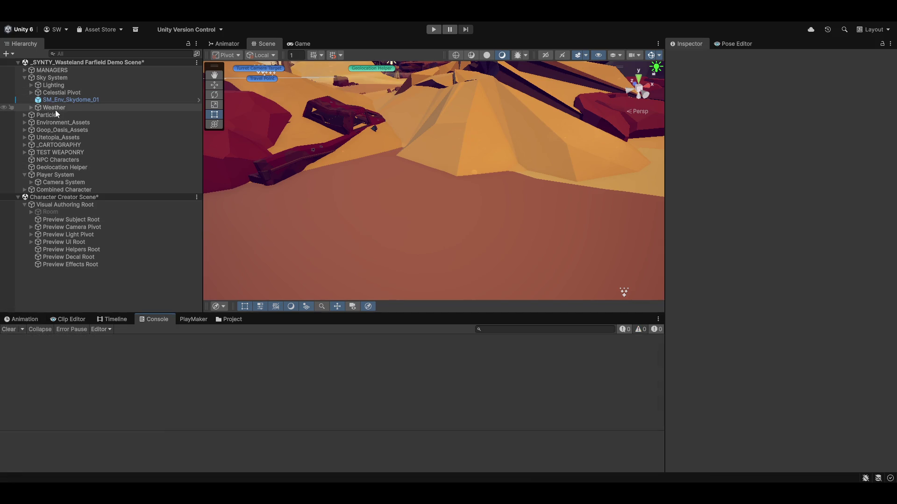
pyautogui.click(50, 108)
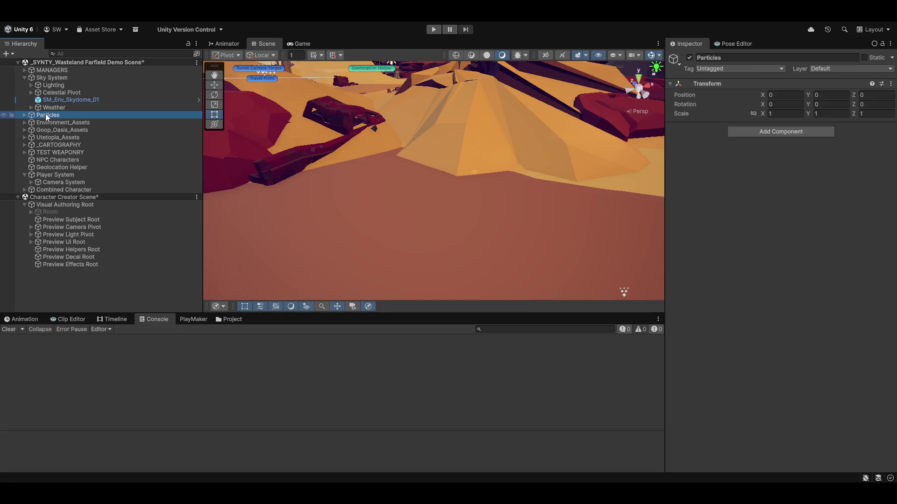
pyautogui.press('Down')
pyautogui.press('Down')
pyautogui.press('Up')
pyautogui.press('Up')
pyautogui.press('Up')
pyautogui.press('Up')
pyautogui.press('Up')
pyautogui.press('Up')
pyautogui.press('Up')
pyautogui.press('Right')
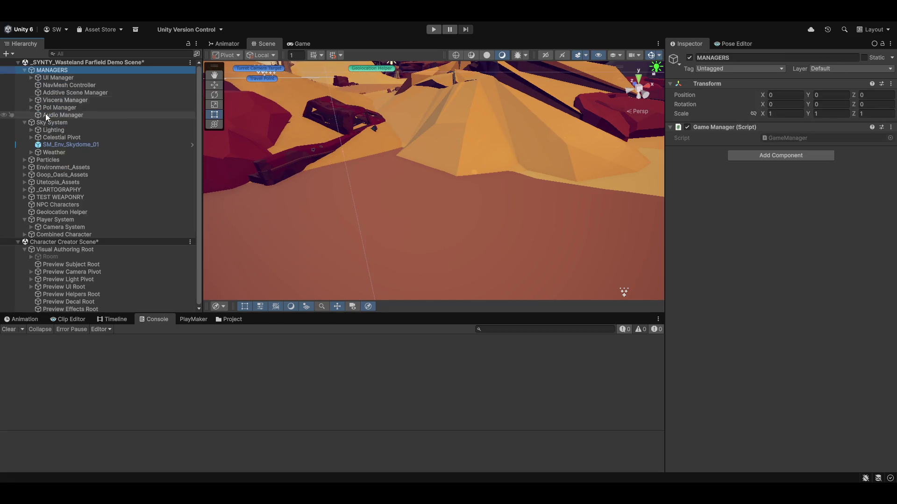
pyautogui.press('Down')
pyautogui.press('Down')
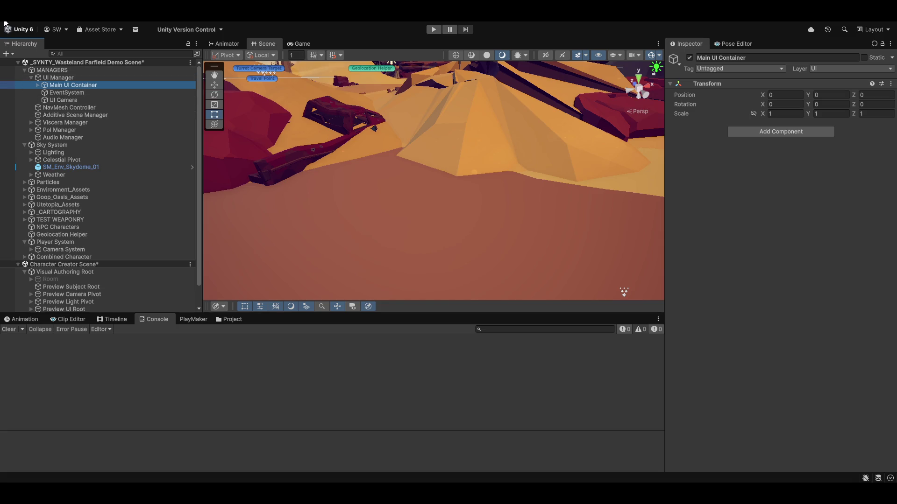
# - Inspect NavMesh Controller, Viscera, Pol and Audio Managers, then show the Characters prefabs folder
pyautogui.click(71, 108)
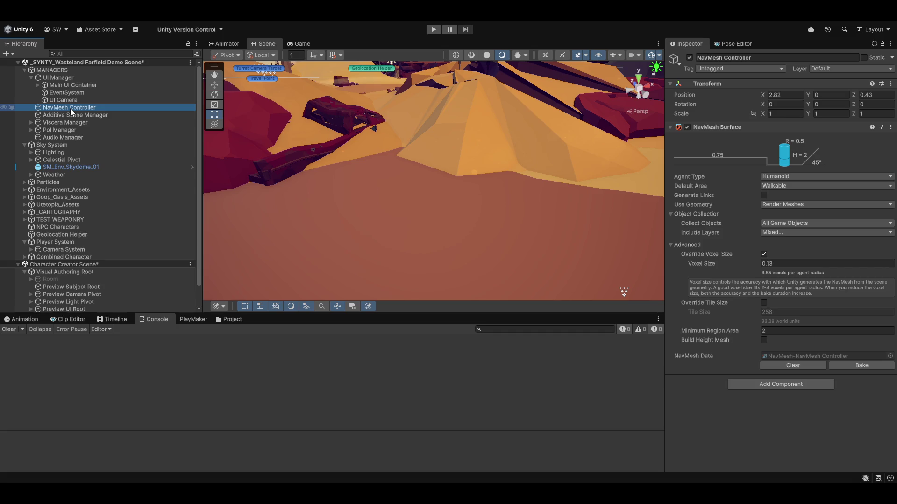
pyautogui.press('Up')
pyautogui.press('Up')
pyautogui.press('Up')
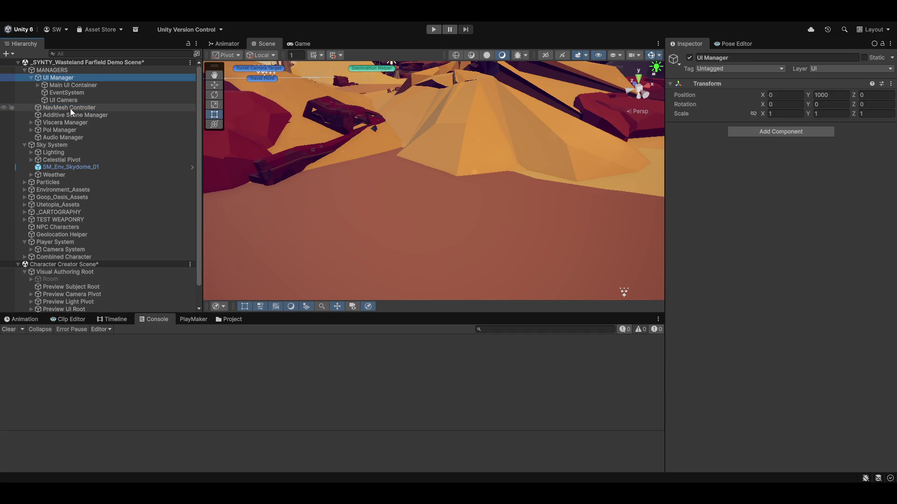
pyautogui.press('Down')
pyautogui.press('Down')
pyautogui.press('Down')
pyautogui.press('Down')
pyautogui.press('Down')
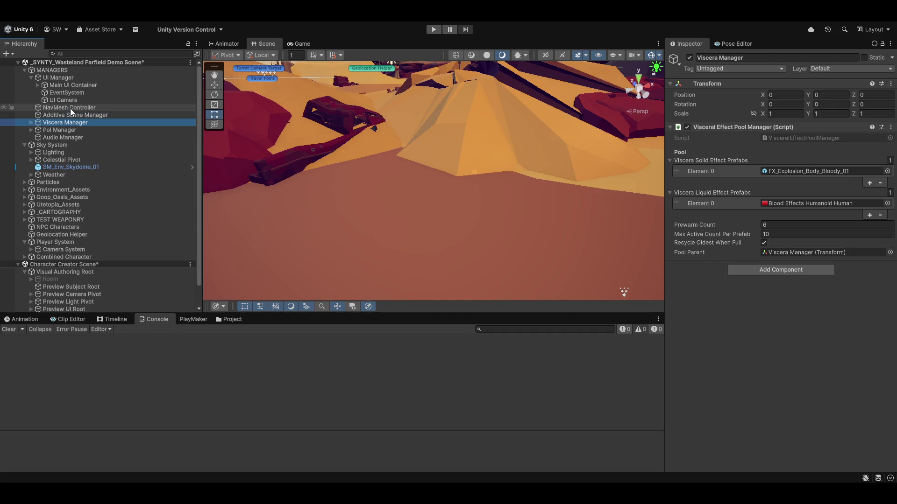
pyautogui.press('Down')
pyautogui.press('Up')
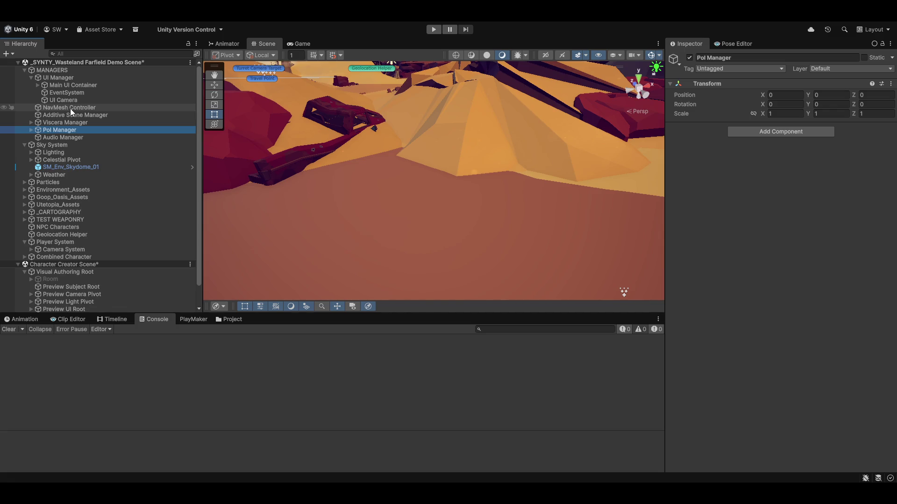
pyautogui.moveTo(518, 185)
pyautogui.mouseDown()
pyautogui.moveTo(527, 190)
pyautogui.moveTo(294, 200)
pyautogui.moveTo(460, 206)
pyautogui.moveTo(421, 144)
pyautogui.moveTo(406, 180)
pyautogui.moveTo(383, 168)
pyautogui.mouseUp()
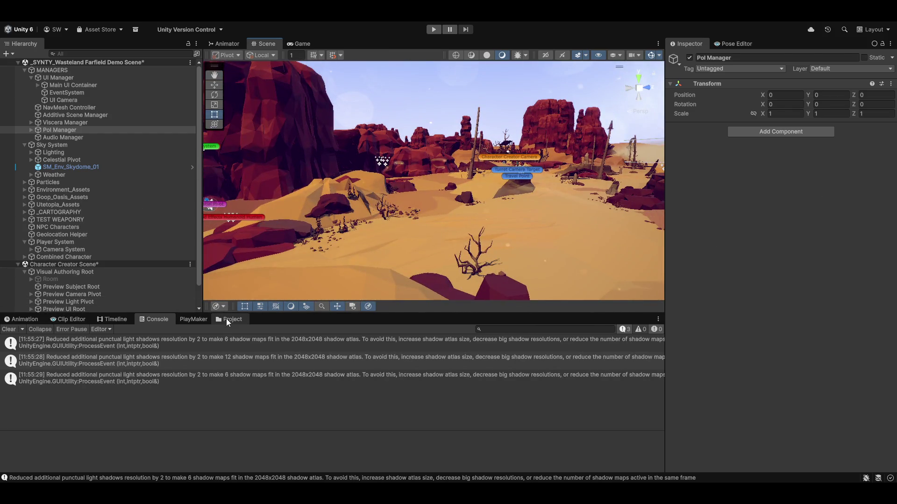
pyautogui.click(228, 319)
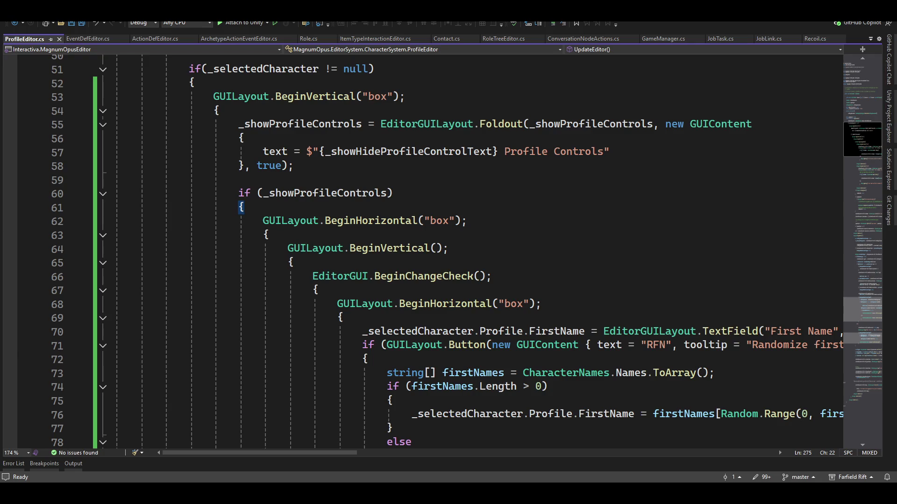
# - Search Solution Explorer for 'combat' and open CombatController.cs
pyautogui.click(889, 169)
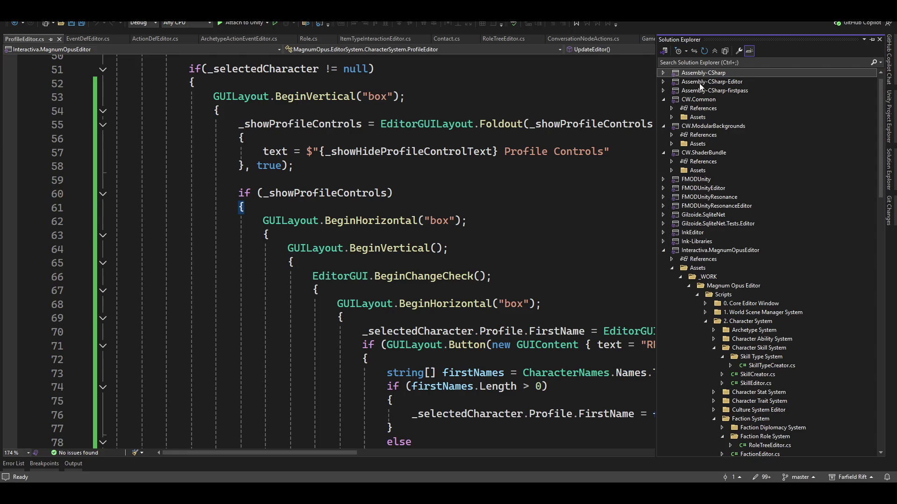
pyautogui.click(759, 62)
pyautogui.write('combatc')
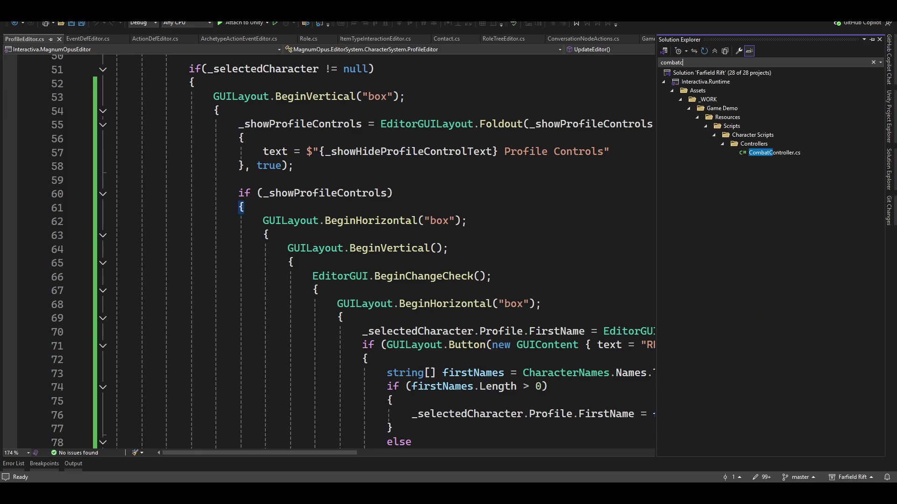
pyautogui.doubleClick(768, 154)
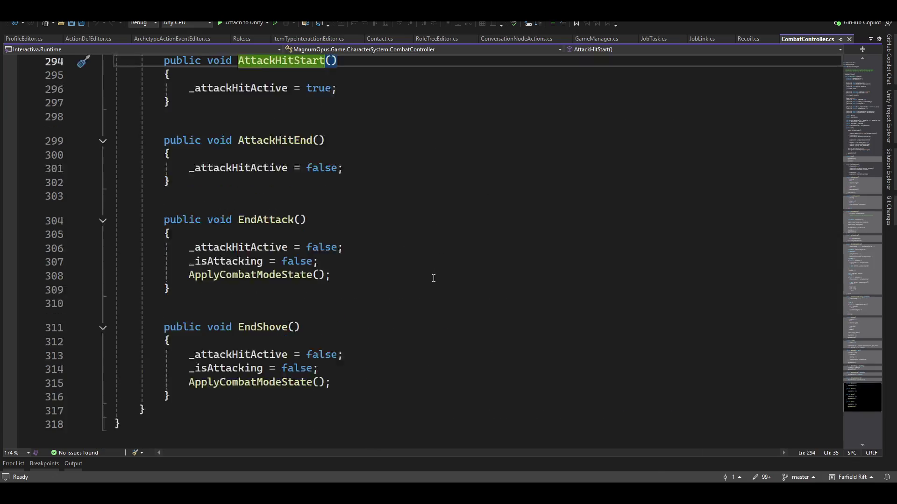
# - Insert an empty /* */ comment block on a new line above AttackHitStart
pyautogui.scroll(3, 239, 184)
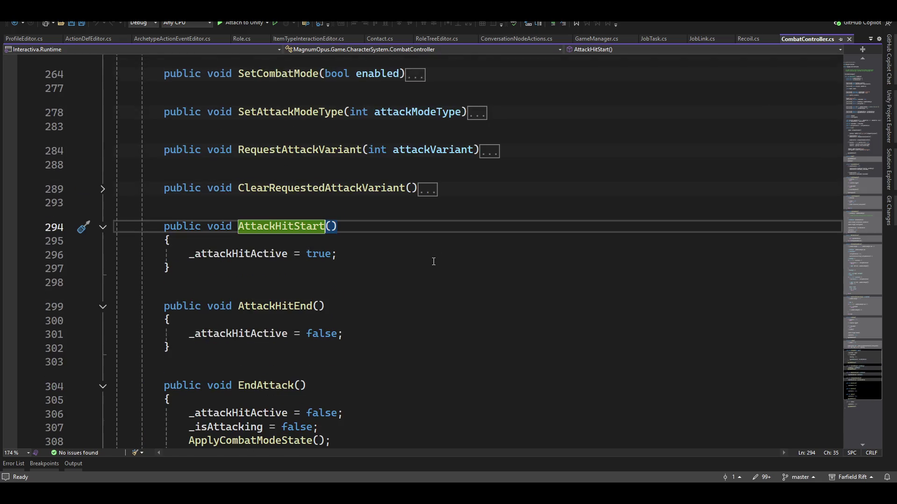
pyautogui.click(445, 200)
pyautogui.press('Return')
pyautogui.write('/*')
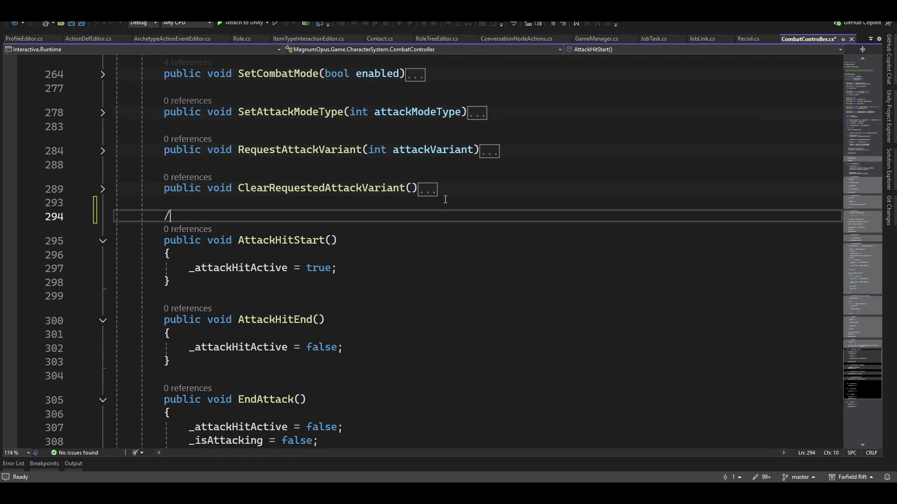
pyautogui.press('Return')
pyautogui.press('Return')
pyautogui.write('*/')
pyautogui.press('Up')
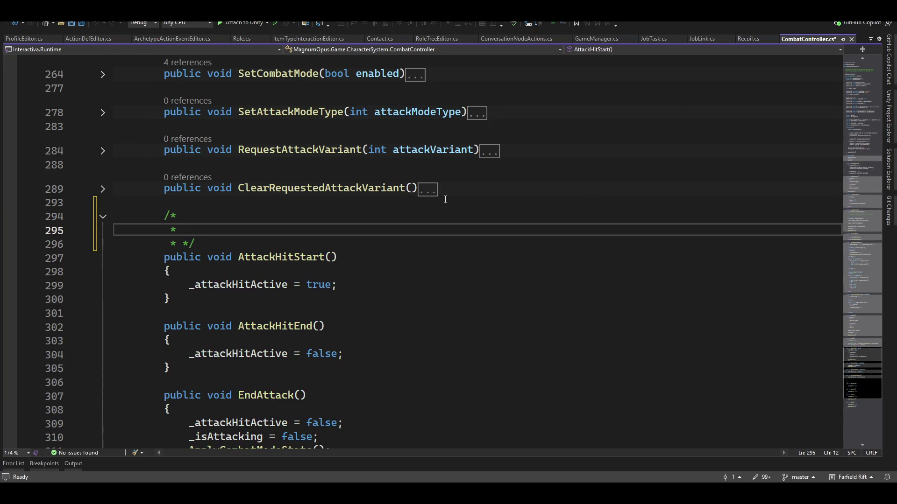
# - Type 'Animation Events !!! Reqwuired' in the comment and correct the misspelled word
pyautogui.write('Animation Events ')
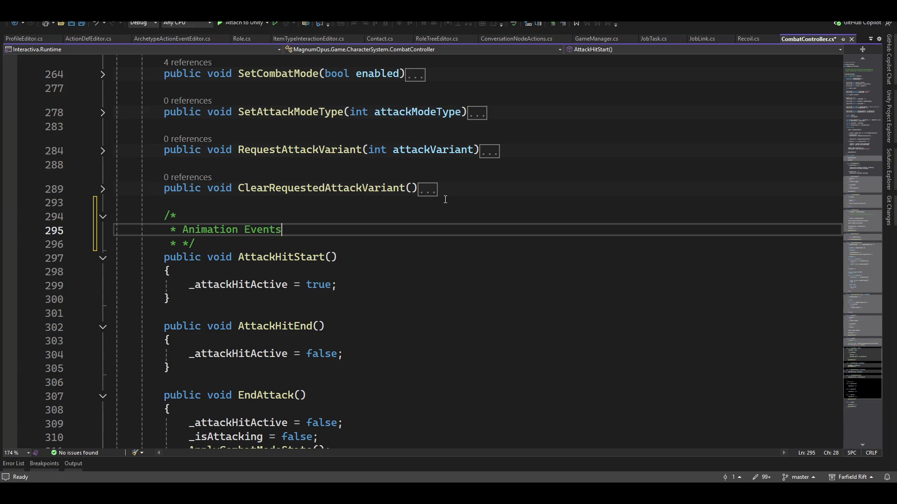
pyautogui.write('!!! ')
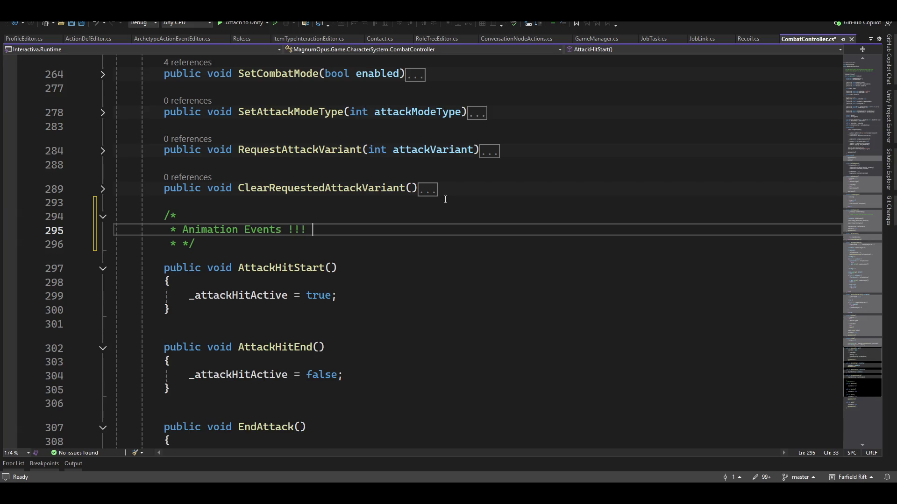
pyautogui.write('Reqwuired')
pyautogui.hotkey('ctrl', 'Left')
pyautogui.press('Right')
pyautogui.press('Delete')
pyautogui.press('End')
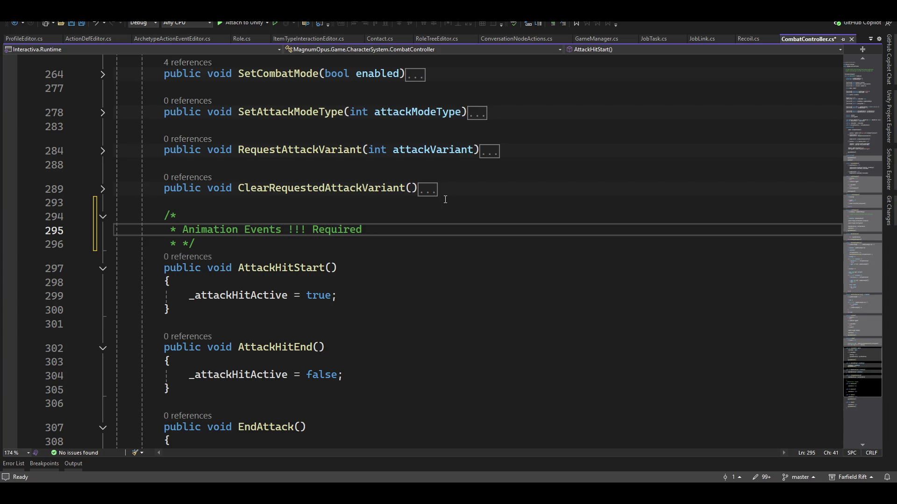
pyautogui.press('Right')
pyautogui.write('e')
pyautogui.press('End')
pyautogui.press('BackSpace')
pyautogui.press('BackSpace')
pyautogui.press('BackSpace')
pyautogui.press('BackSpace')
# - Shorten the word to Req'd and append 'to reset the animaiton attack state'
pyautogui.write('.')
pyautogui.press('Left')
pyautogui.press('Left')
pyautogui.write("'d")
pyautogui.press('Right')
pyautogui.press('Right')
pyautogui.write('to ')
pyautogui.write('reset the ')
pyautogui.write('animaiton ')
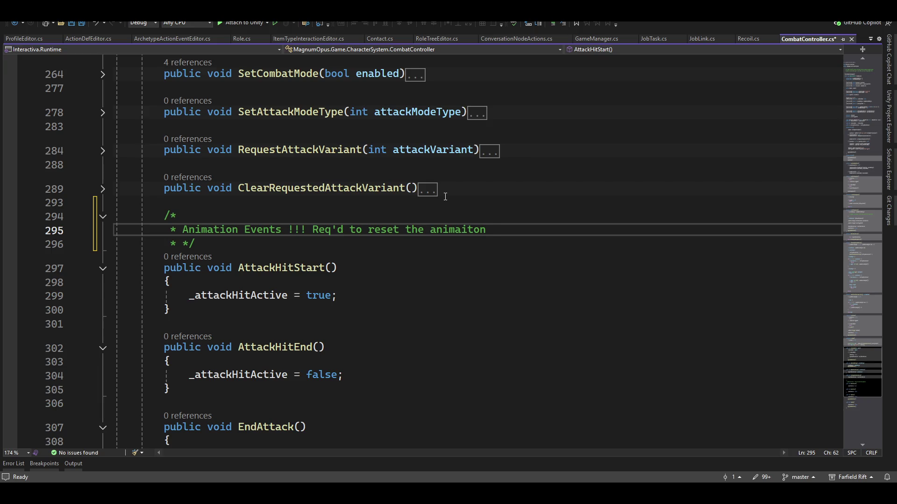
pyautogui.write('attack state')
# - Review the surrounding code and expand Req'd back to 'Required' in the comment
pyautogui.scroll(-3, 315, 381)
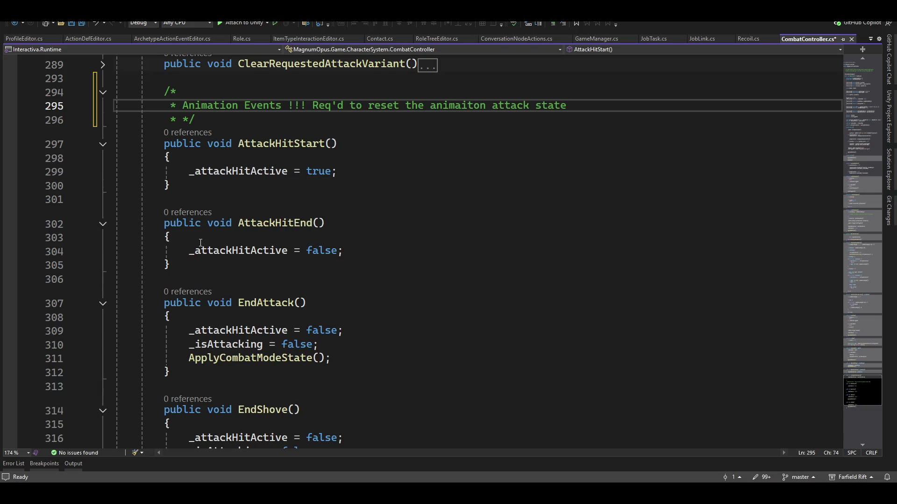
pyautogui.moveTo(218, 257)
pyautogui.scroll(-2, 345, 306)
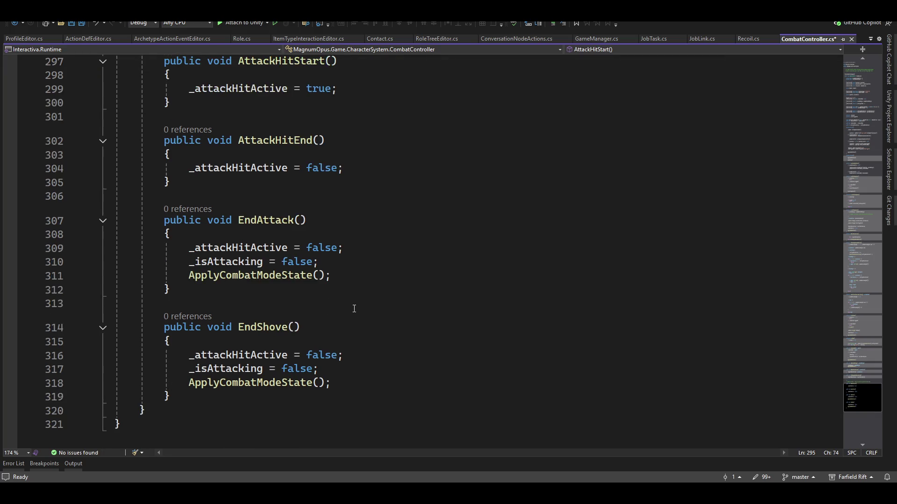
pyautogui.scroll(12, 371, 314)
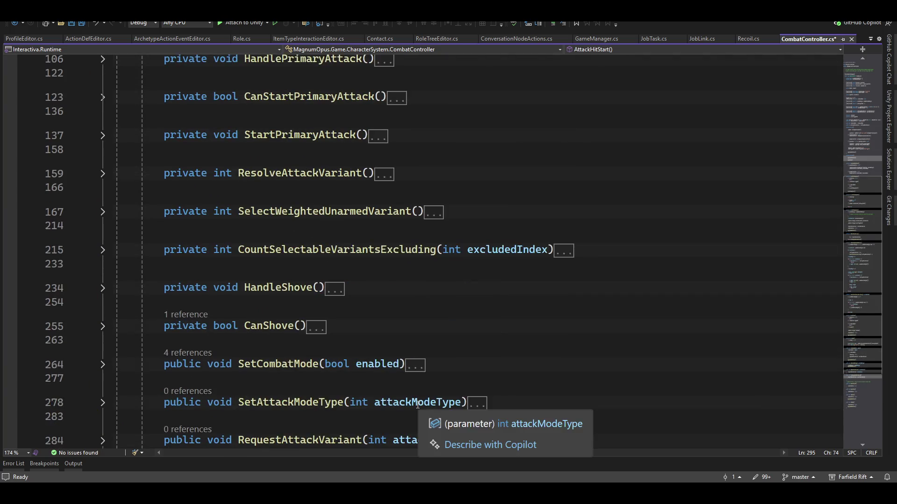
pyautogui.scroll(4, 431, 334)
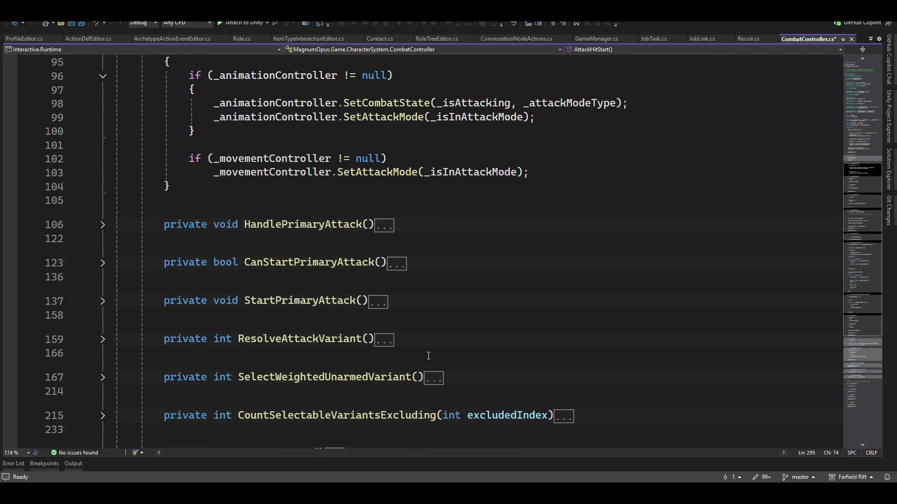
pyautogui.scroll(-6, 413, 316)
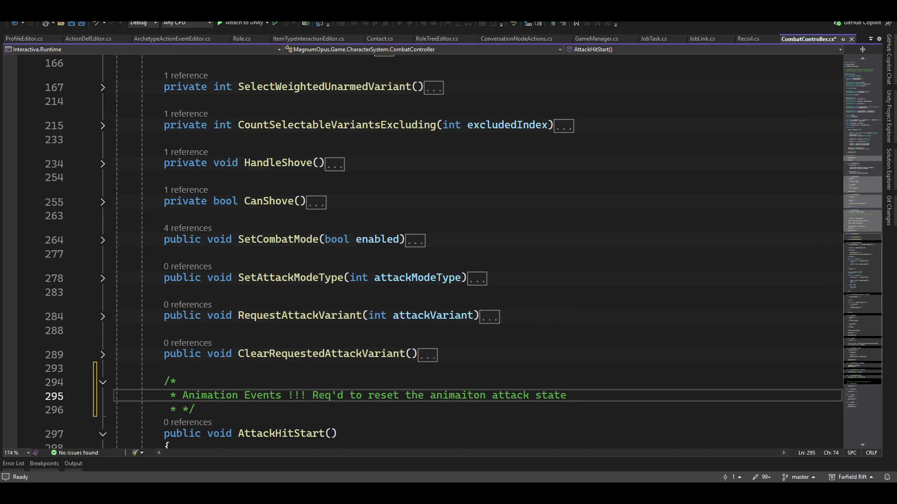
pyautogui.scroll(-10, 415, 397)
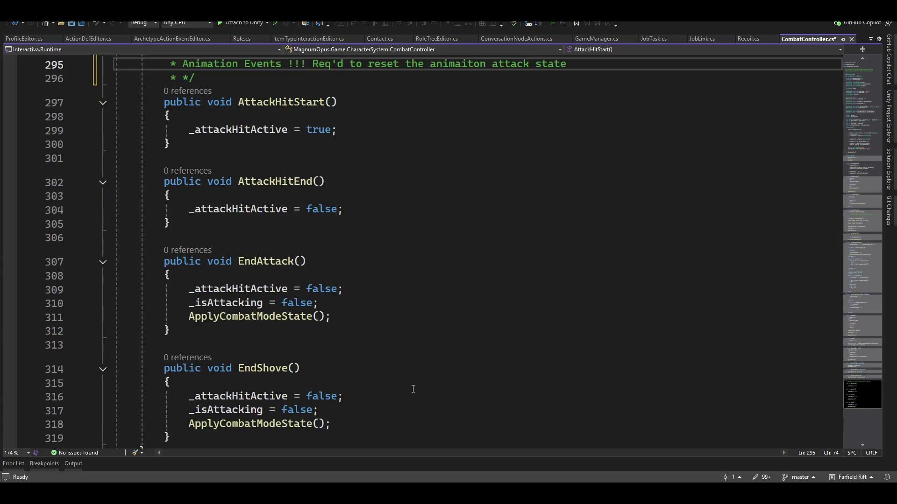
pyautogui.scroll(8, 376, 422)
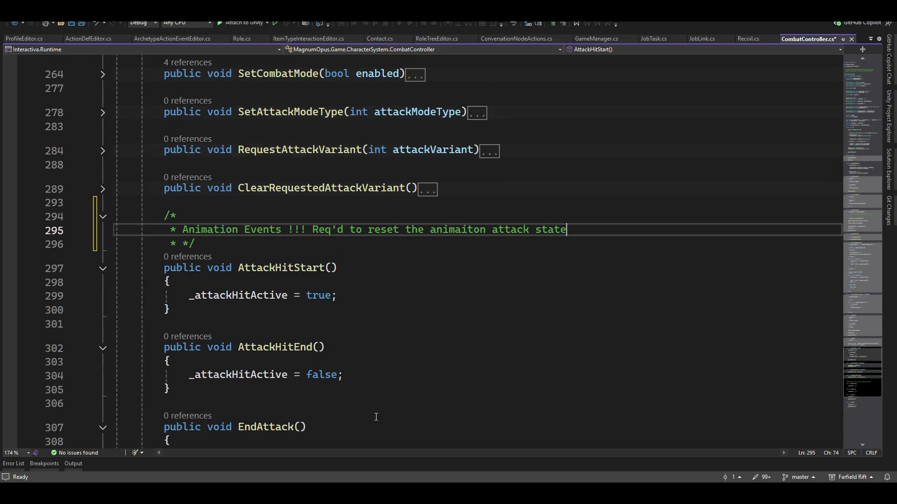
pyautogui.click(334, 230)
pyautogui.write("'")
pyautogui.write('uired')
pyautogui.press('Delete')
pyautogui.press('Delete')
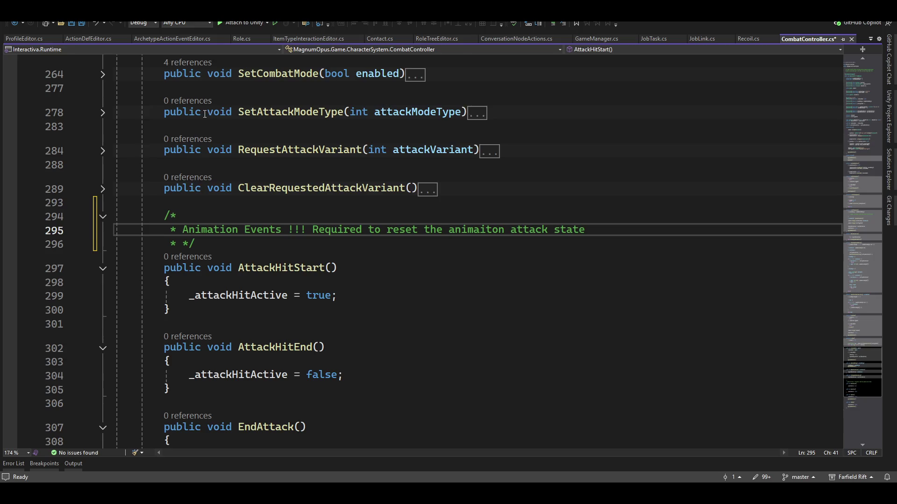
pyautogui.scroll(8, 205, 114)
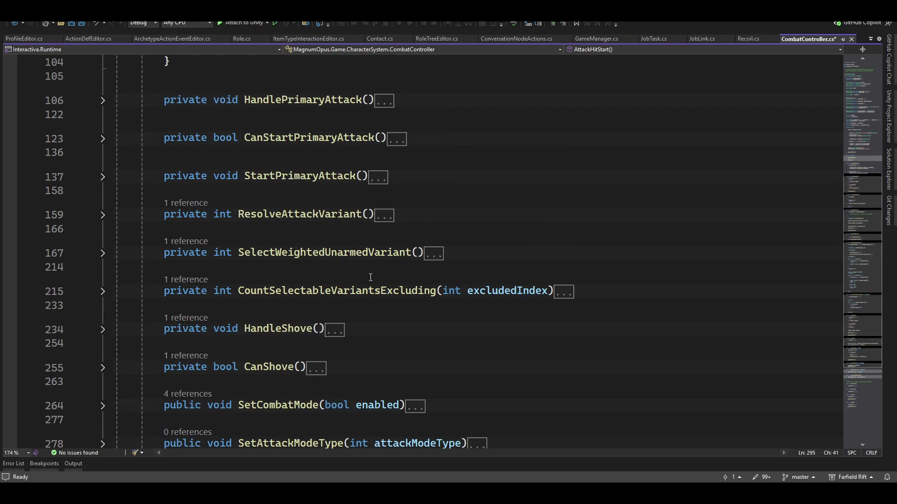
pyautogui.scroll(5, 370, 277)
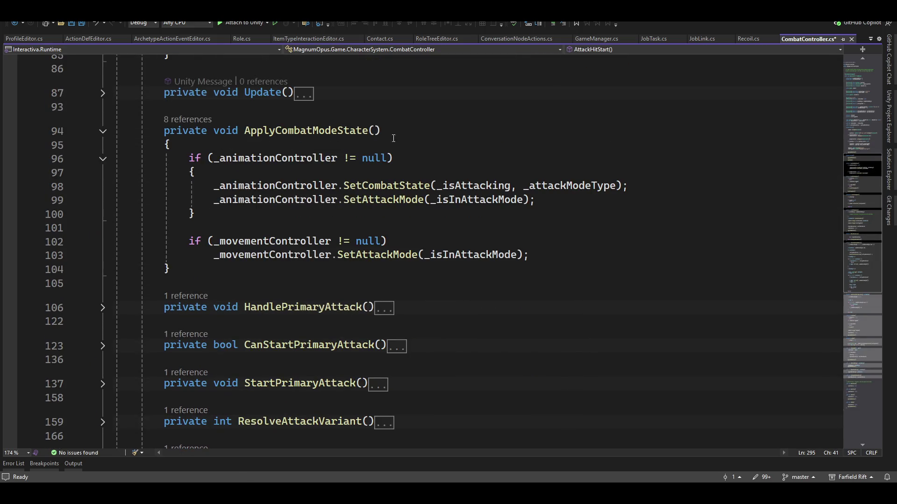
pyautogui.scroll(-8, 393, 138)
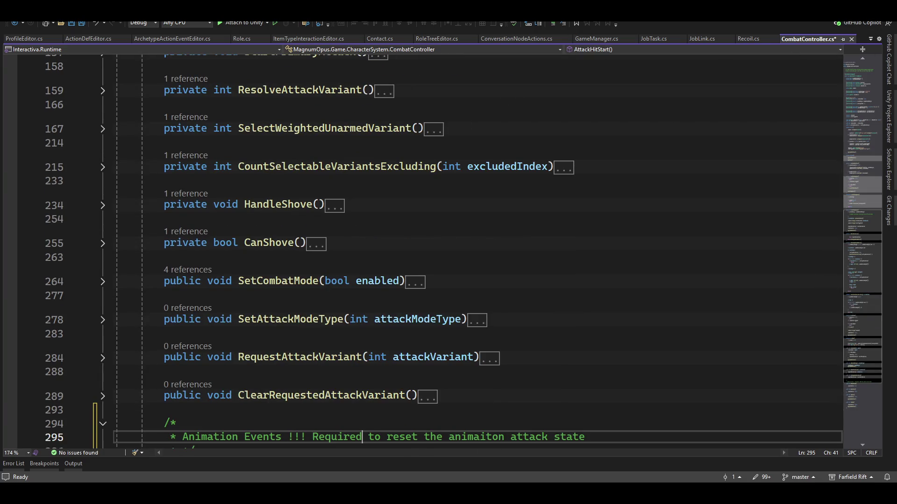
pyautogui.scroll(-2, 533, 197)
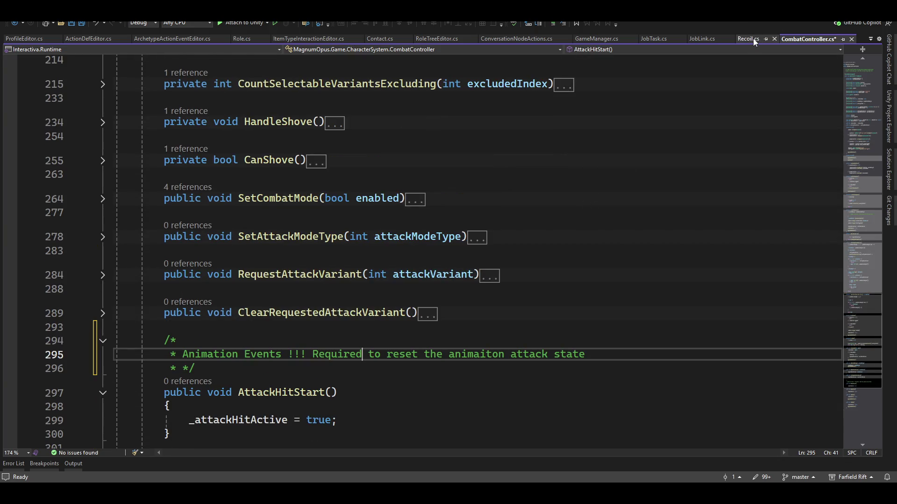
# - Close the GameManager.cs, RoleTreeEditor.cs and ProfileEditor.cs script tabs
pyautogui.click(754, 40)
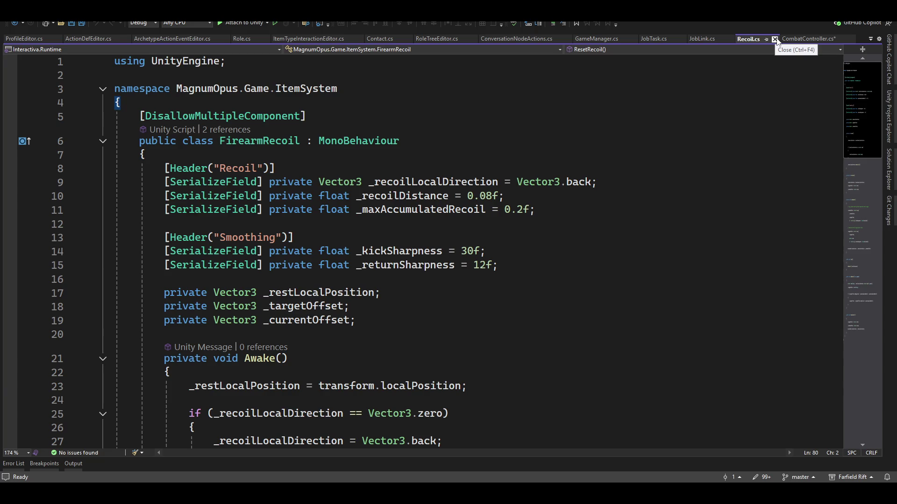
pyautogui.click(609, 39)
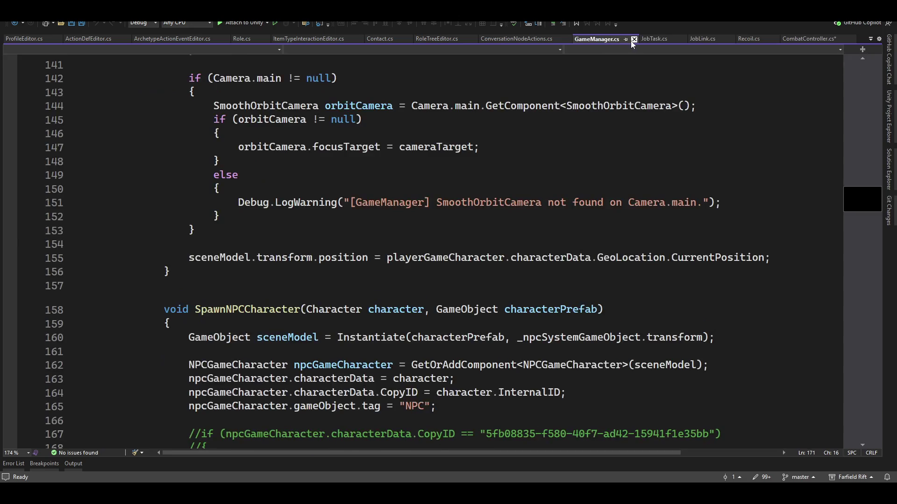
pyautogui.click(634, 39)
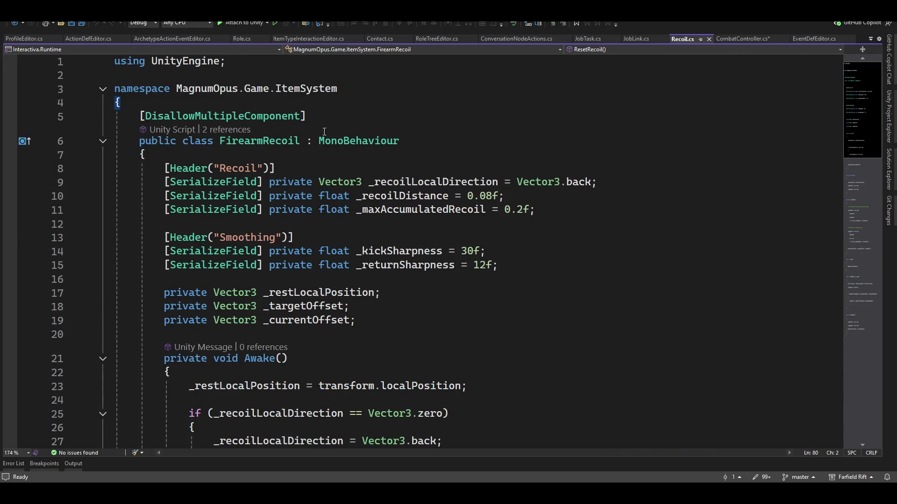
pyautogui.click(454, 38)
pyautogui.click(476, 40)
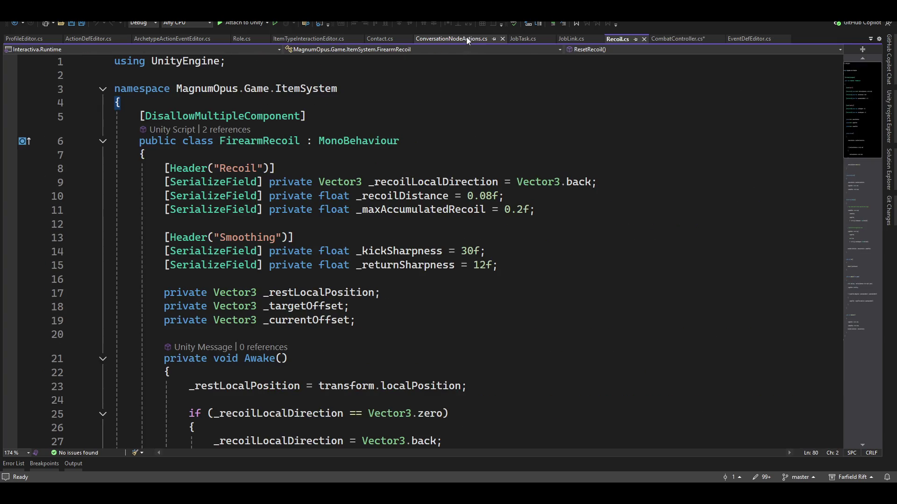
pyautogui.click(18, 39)
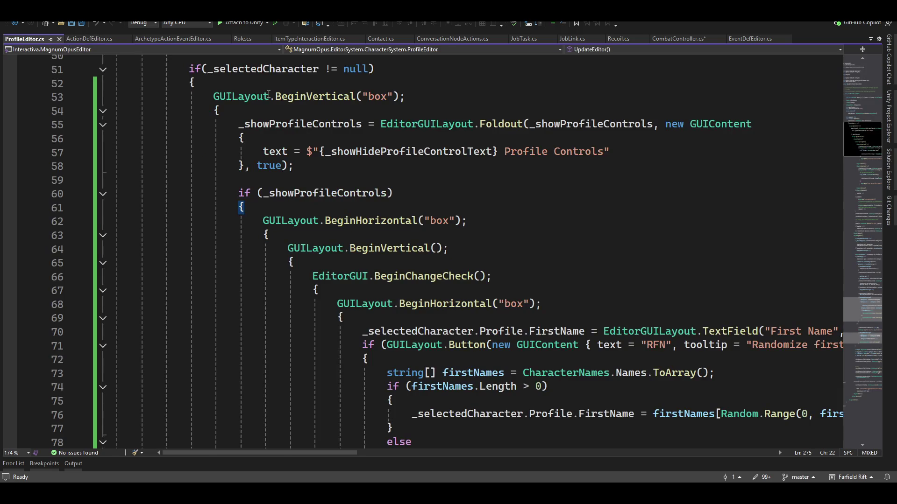
pyautogui.scroll(-18, 476, 277)
pyautogui.scroll(-4, 476, 277)
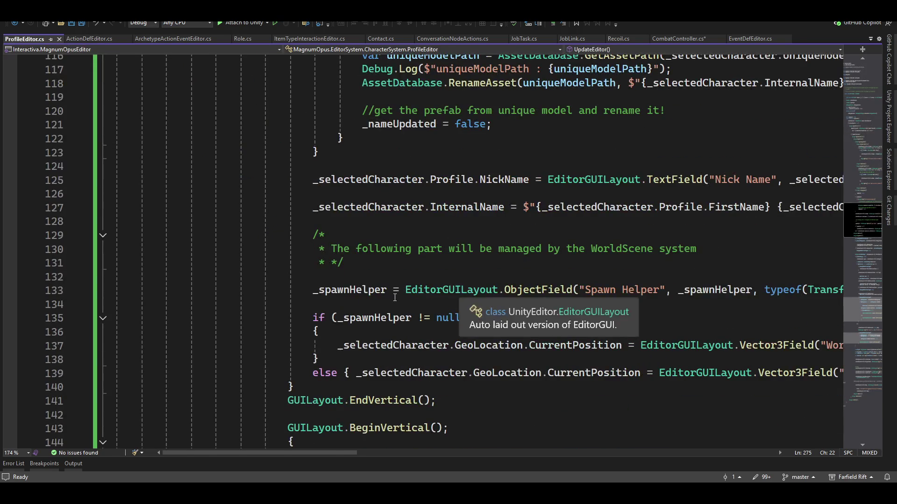
pyautogui.scroll(5, 394, 298)
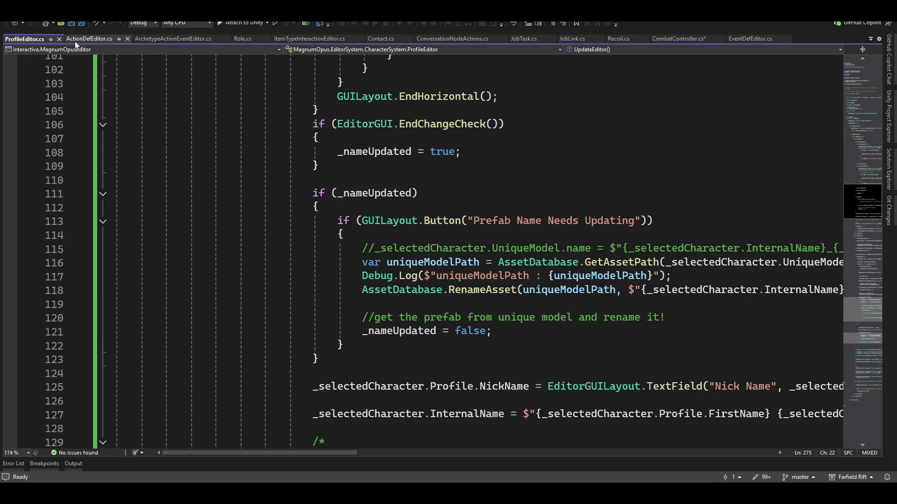
pyautogui.click(59, 39)
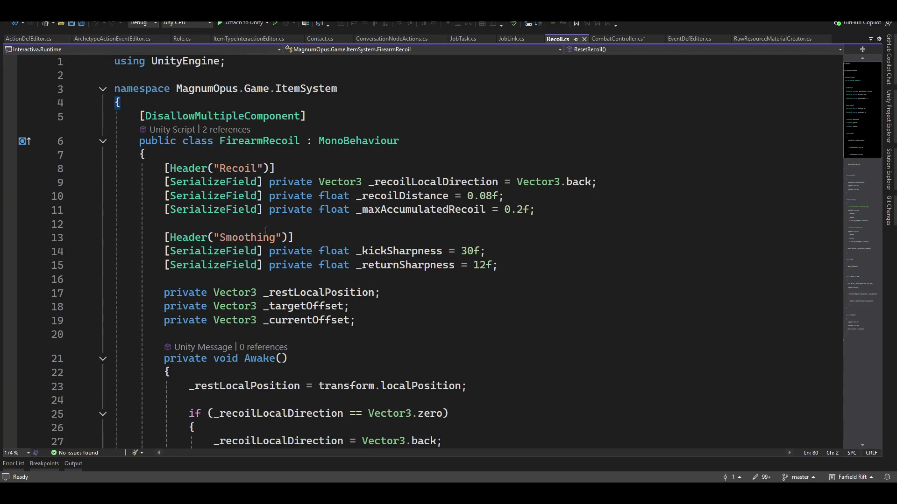
# - Return to CombatController.cs, select the AttackHitStart method name, and switch back to Unity
pyautogui.scroll(-5, 253, 331)
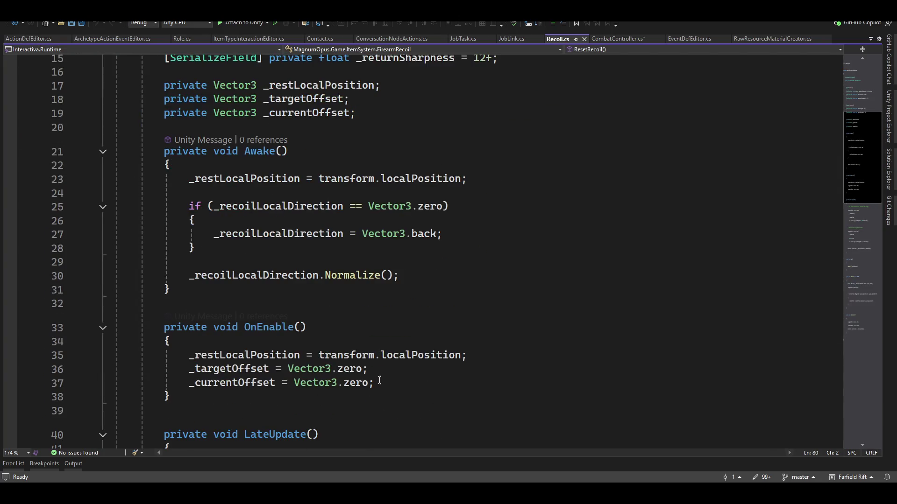
pyautogui.click(611, 42)
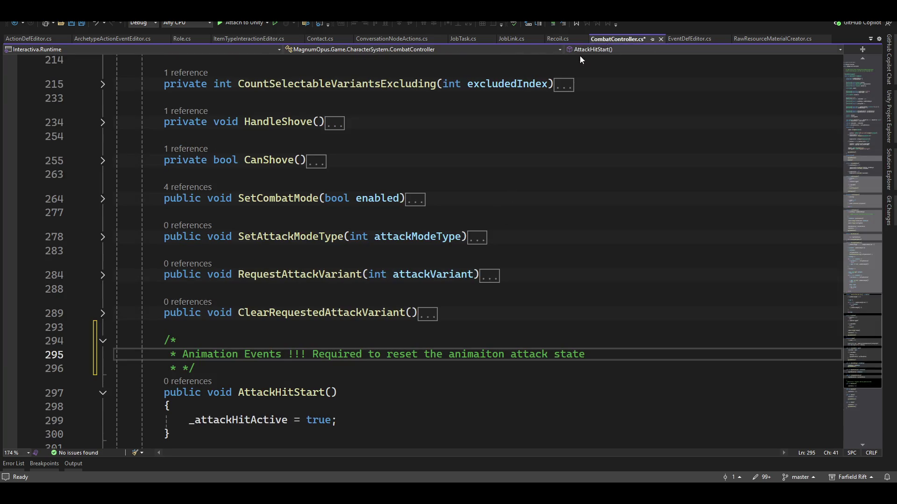
pyautogui.scroll(-4, 360, 312)
pyautogui.doubleClick(252, 227)
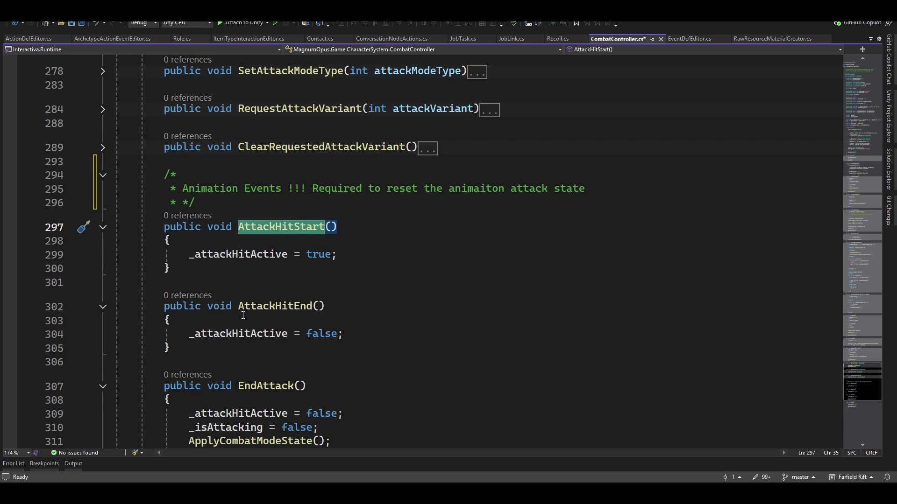
pyautogui.scroll(-3, 243, 315)
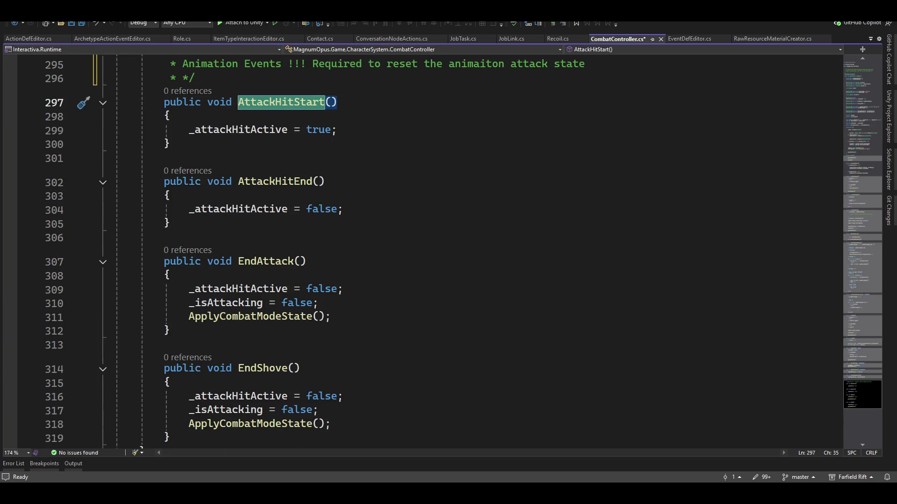
pyautogui.hotkey('alt', 'Tab')
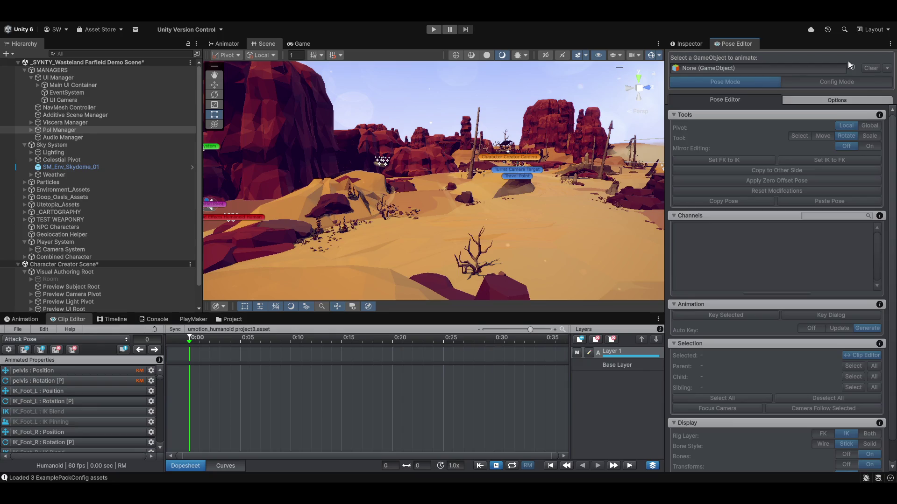
# - In Magnum Opus, go to Character Archetype and Culture Creators, then its Character Creator page
pyautogui.scroll(-2, 37, 253)
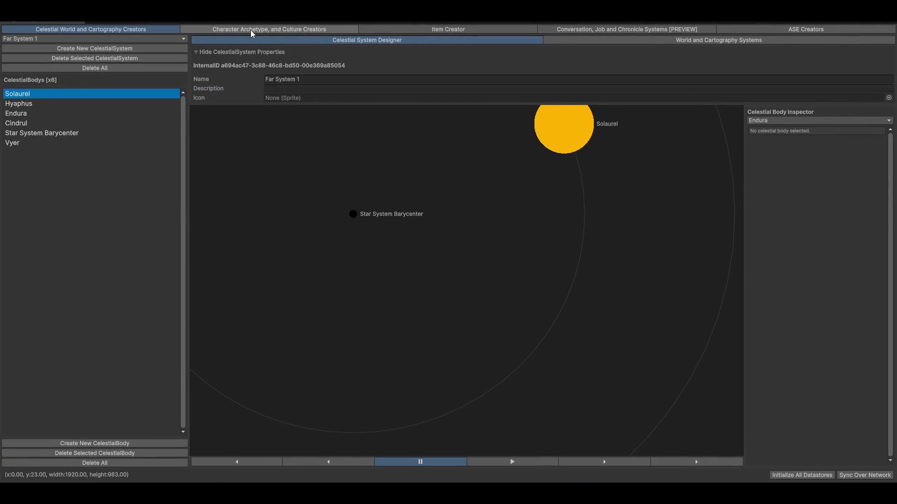
pyautogui.click(251, 31)
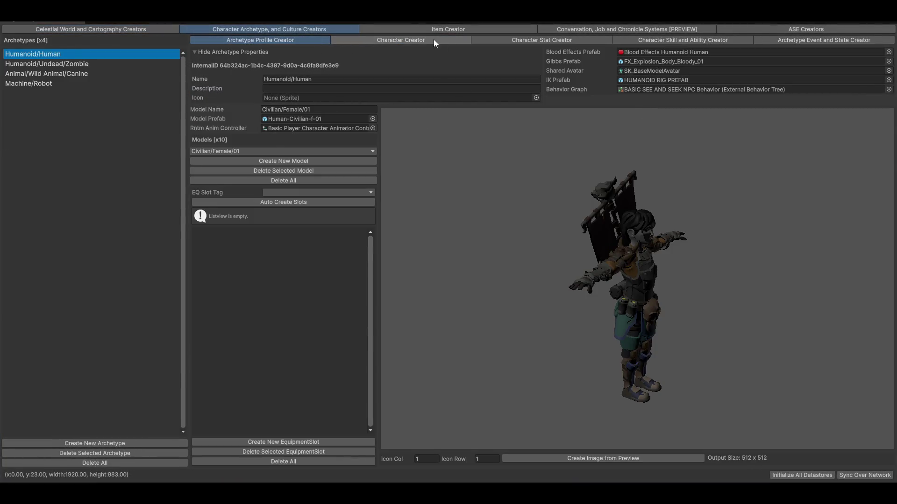
pyautogui.click(434, 41)
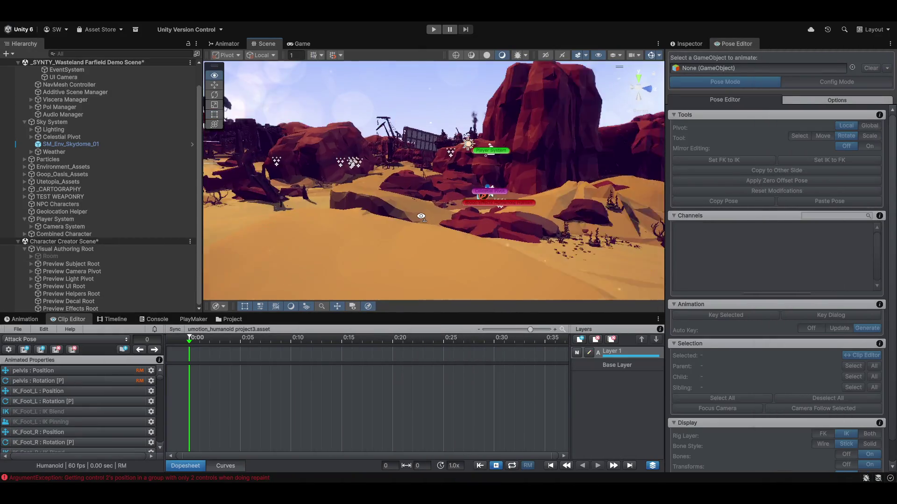
# - Expand Preview Subject Root in the Hierarchy and select Verity Soraya
pyautogui.moveTo(421, 217)
pyautogui.mouseDown()
pyautogui.moveTo(392, 211)
pyautogui.moveTo(886, 165)
pyautogui.moveTo(773, 187)
pyautogui.moveTo(755, 215)
pyautogui.moveTo(778, 238)
pyautogui.moveTo(807, 222)
pyautogui.moveTo(634, 91)
pyautogui.mouseUp()
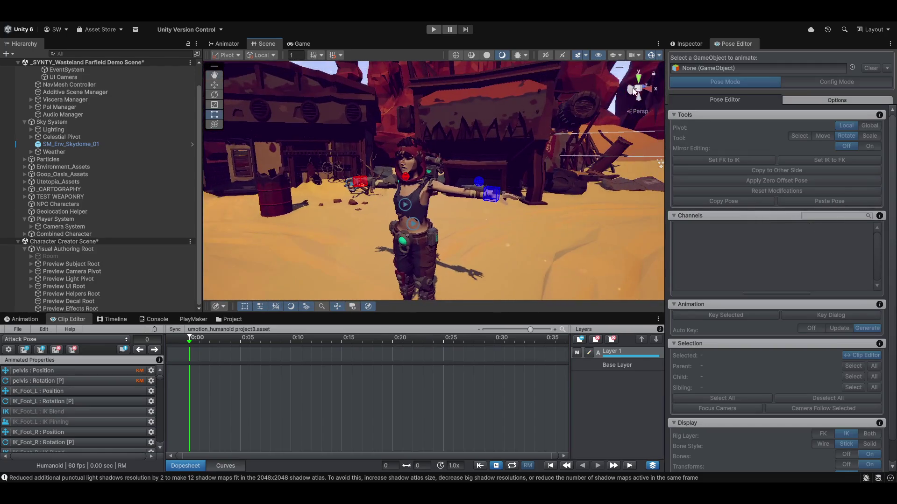
pyautogui.scroll(1, 433, 180)
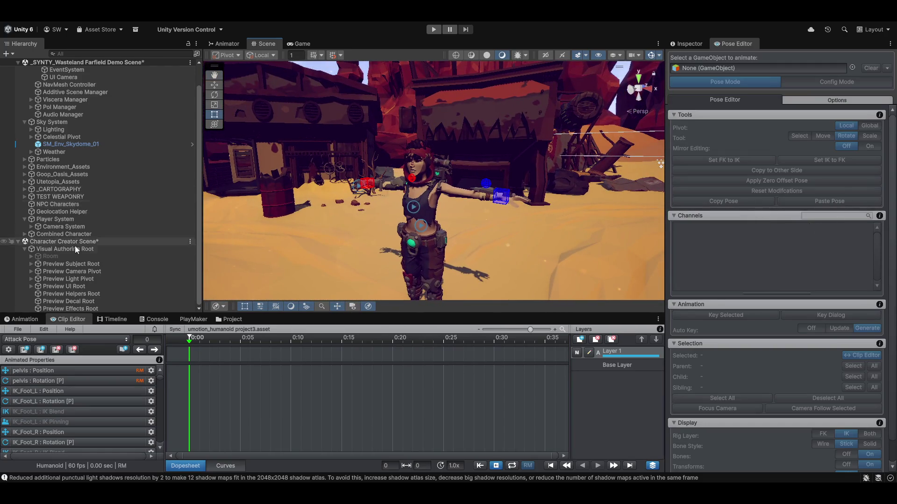
pyautogui.click(31, 264)
pyautogui.click(44, 271)
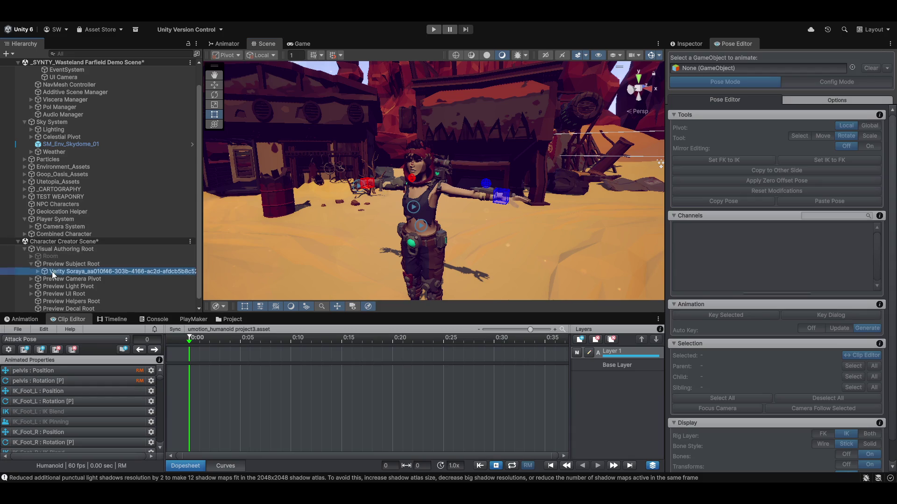
# - Orbit and zoom the Scene view to face Verity Soraya's rig from the front
pyautogui.moveTo(411, 132)
pyautogui.mouseDown()
pyautogui.moveTo(432, 179)
pyautogui.moveTo(524, 159)
pyautogui.moveTo(515, 173)
pyautogui.mouseUp()
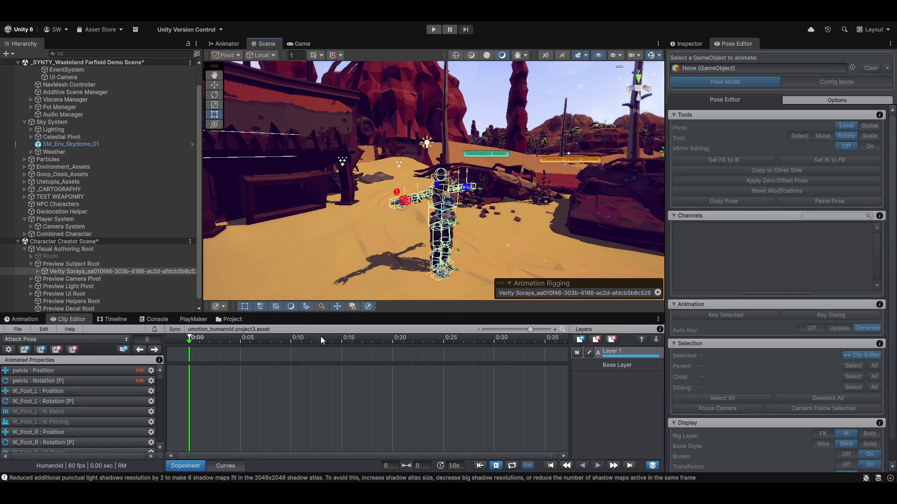
pyautogui.scroll(5, 417, 223)
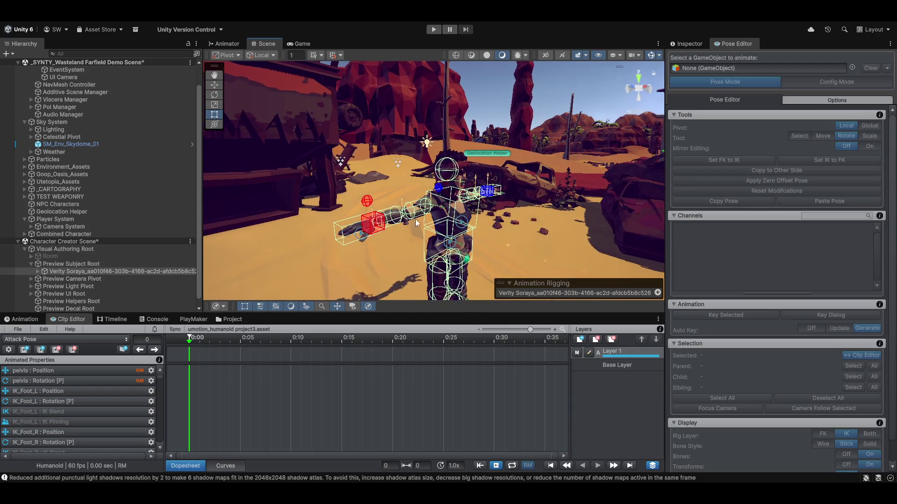
pyautogui.moveTo(417, 223)
pyautogui.mouseDown()
pyautogui.moveTo(465, 176)
pyautogui.moveTo(311, 179)
pyautogui.moveTo(492, 206)
pyautogui.mouseUp()
pyautogui.scroll(3, 465, 189)
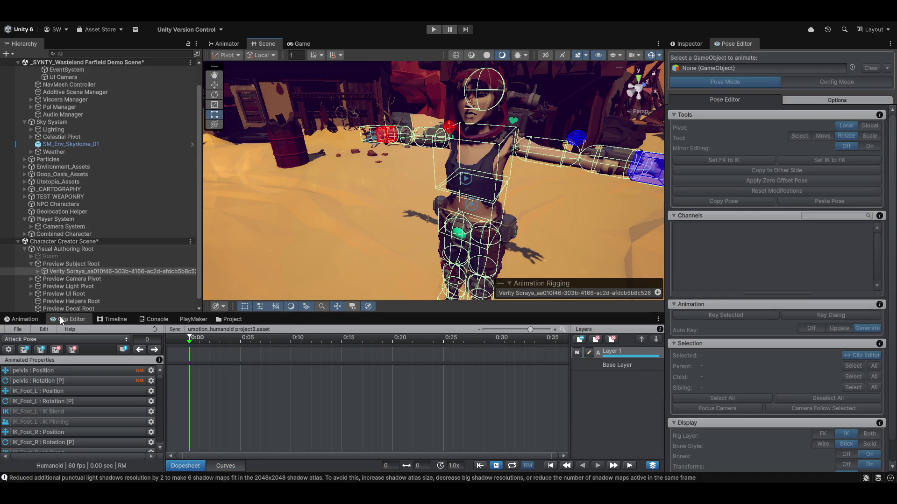
pyautogui.moveTo(351, 196)
pyautogui.mouseDown()
pyautogui.moveTo(442, 211)
pyautogui.moveTo(381, 218)
pyautogui.mouseUp()
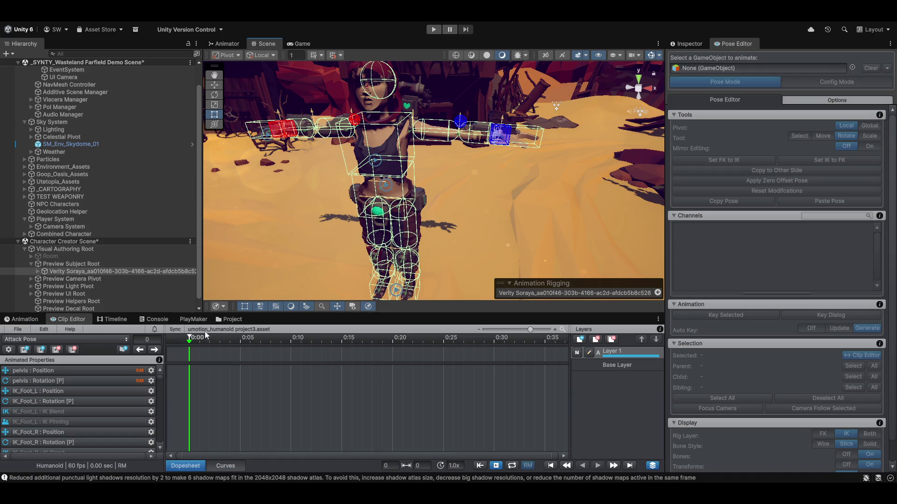
# - Reopen umotion_humanoid project.asset from uMotion's File > Recently Opened Projects
pyautogui.click(18, 329)
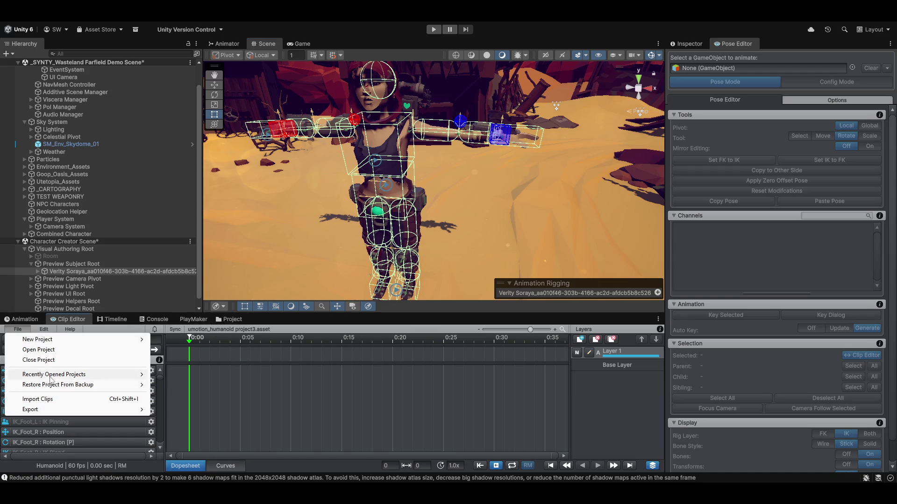
pyautogui.moveTo(45, 385)
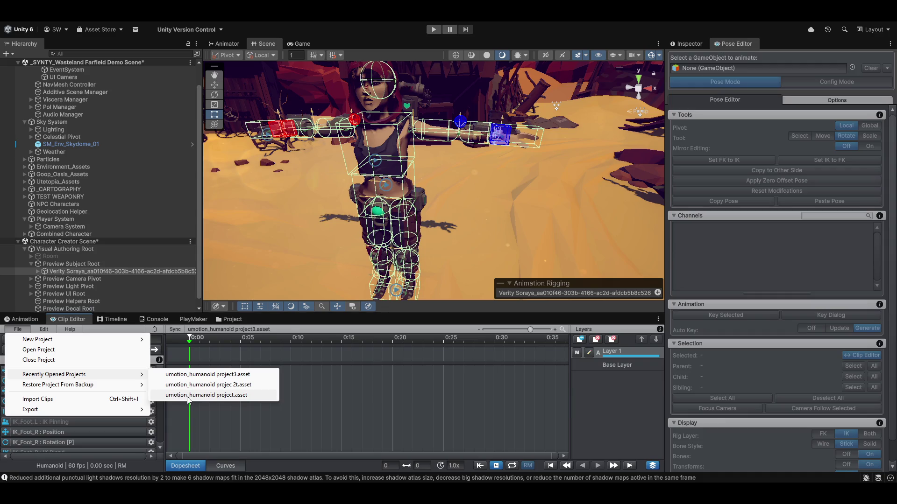
pyautogui.click(188, 395)
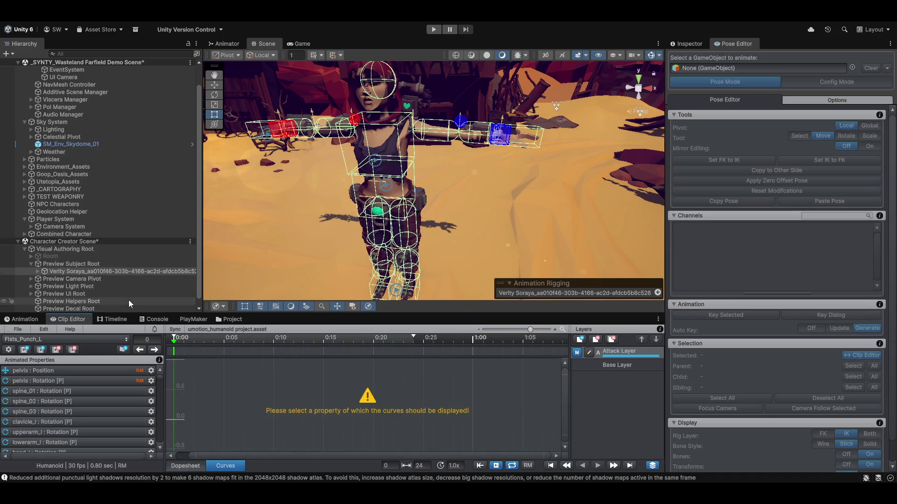
# - Select Verity Soraya and set her Animator avatar to SK_BaseModelAvatar
pyautogui.click(71, 271)
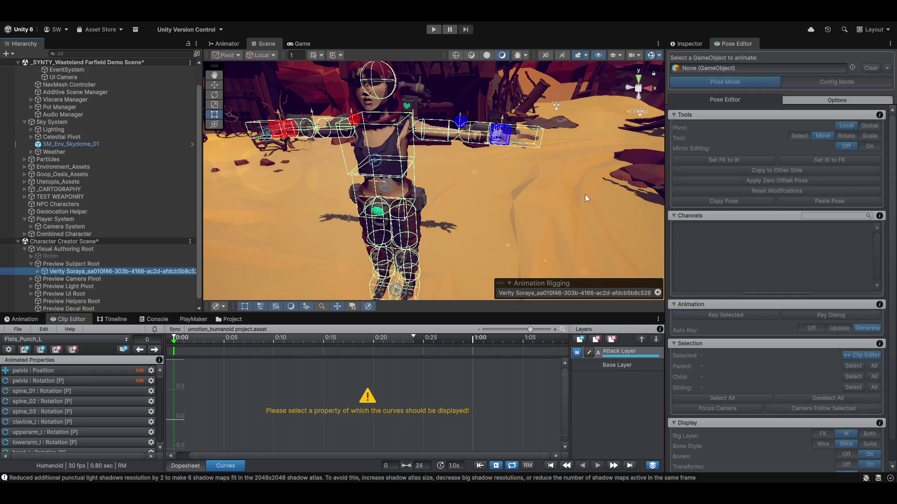
pyautogui.click(702, 44)
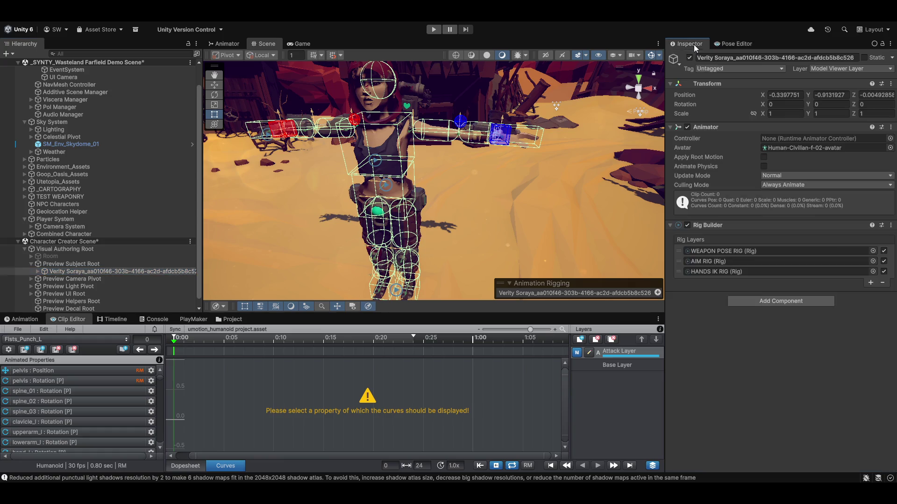
pyautogui.click(890, 147)
pyautogui.write('sk')
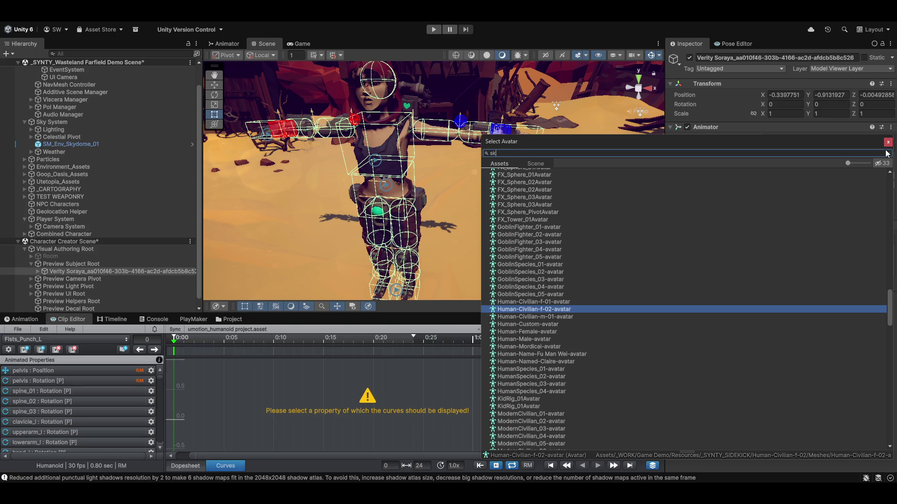
pyautogui.write('_b')
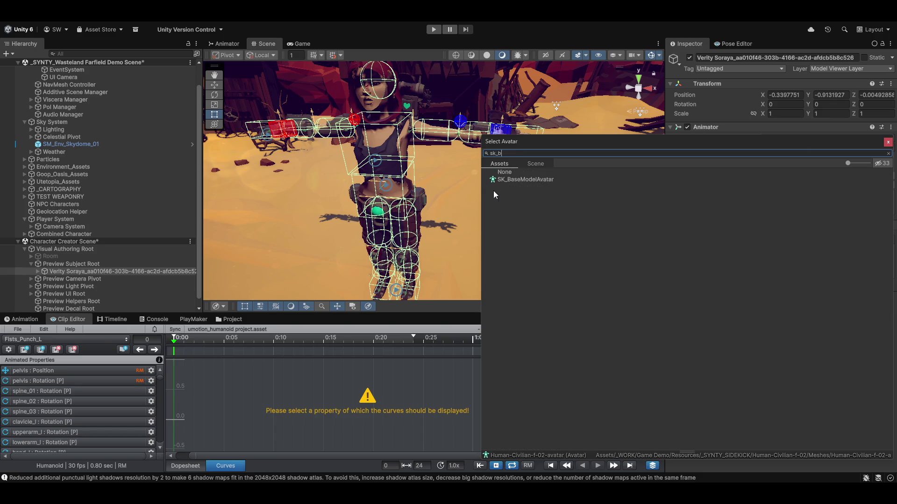
pyautogui.click(518, 175)
pyautogui.doubleClick(516, 177)
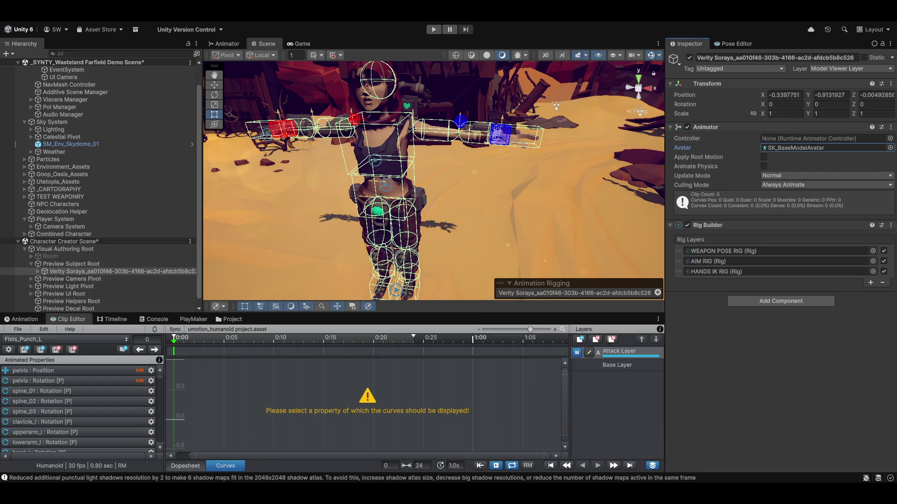
# - Assign the Basic Player Character Animator Controller and show UMotion's Pose Editor
pyautogui.click(889, 138)
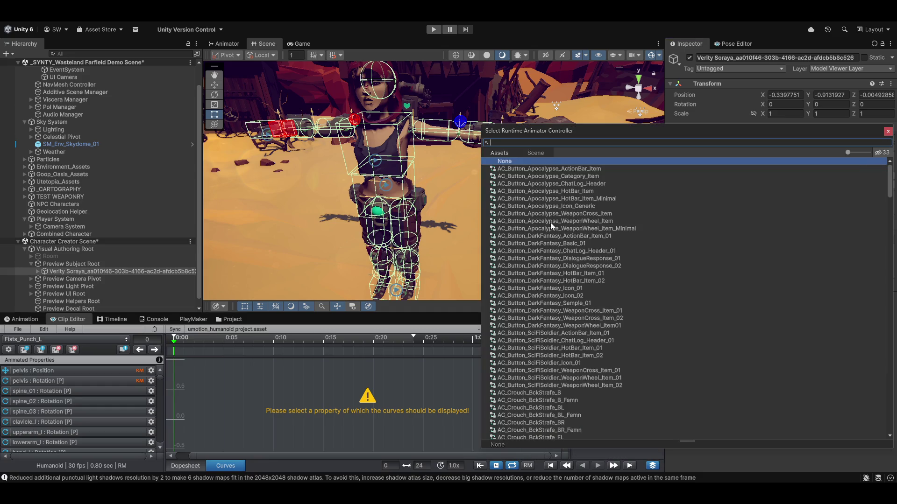
pyautogui.write('basic')
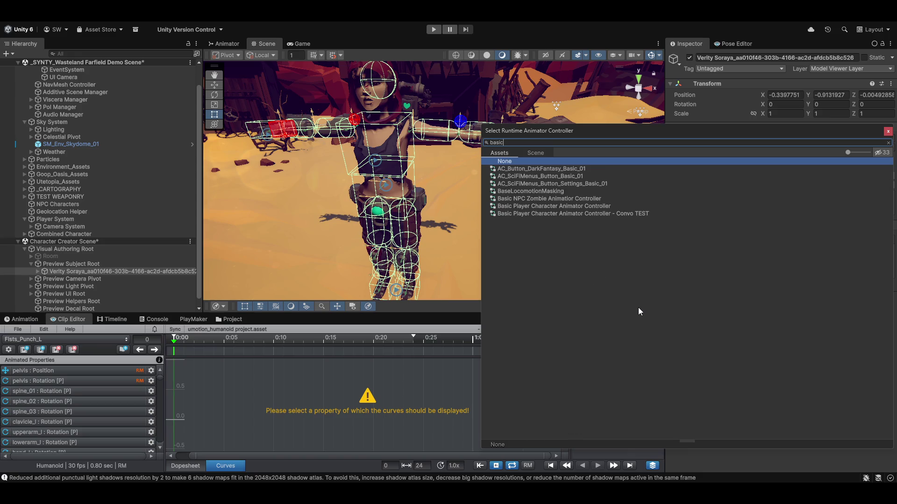
pyautogui.doubleClick(569, 199)
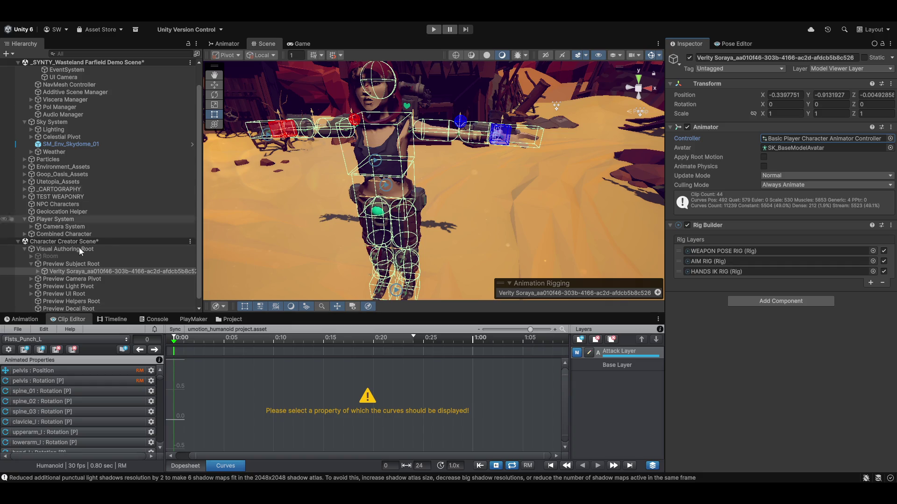
pyautogui.click(734, 44)
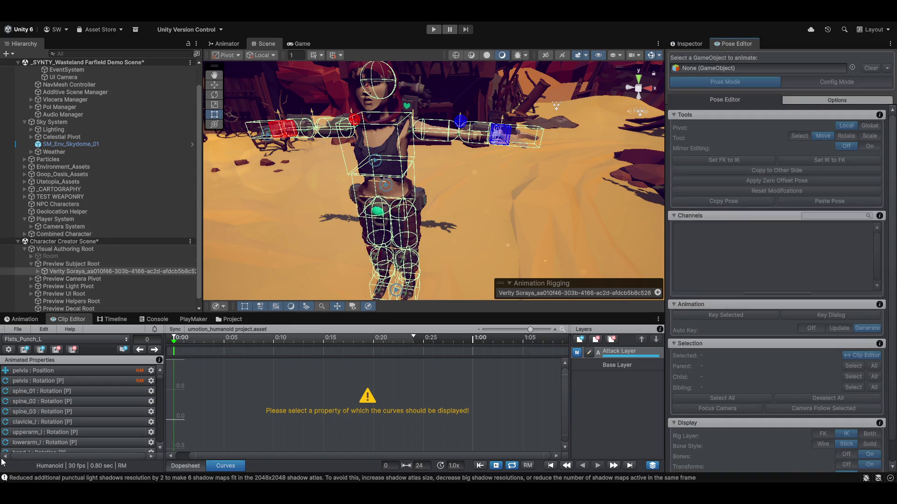
# - Load Verity Soraya into the Pose Editor's GameObject field
pyautogui.moveTo(72, 271)
pyautogui.mouseDown()
pyautogui.moveTo(753, 52)
pyautogui.moveTo(769, 65)
pyautogui.mouseUp()
pyautogui.moveTo(482, 209); pyautogui.dragTo(485, 205)
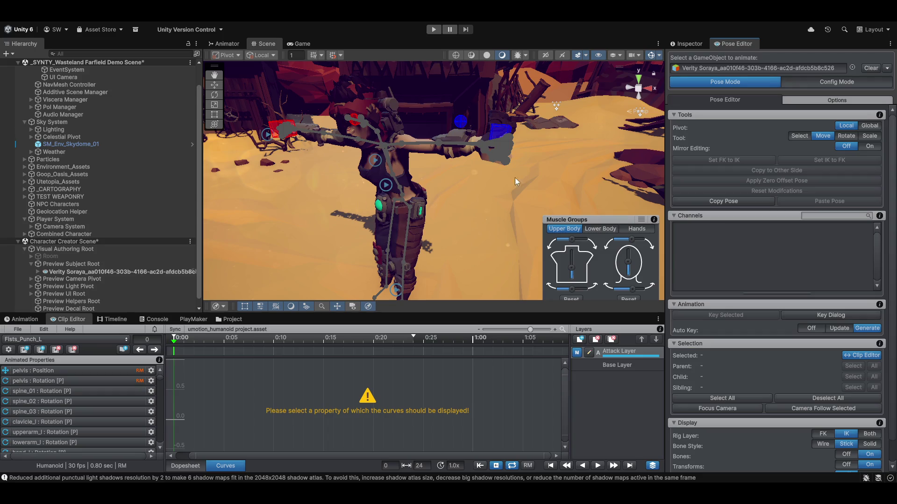
pyautogui.moveTo(329, 243)
pyautogui.mouseDown()
pyautogui.moveTo(355, 198)
pyautogui.moveTo(482, 221)
pyautogui.moveTo(466, 228)
pyautogui.moveTo(433, 211)
pyautogui.mouseUp()
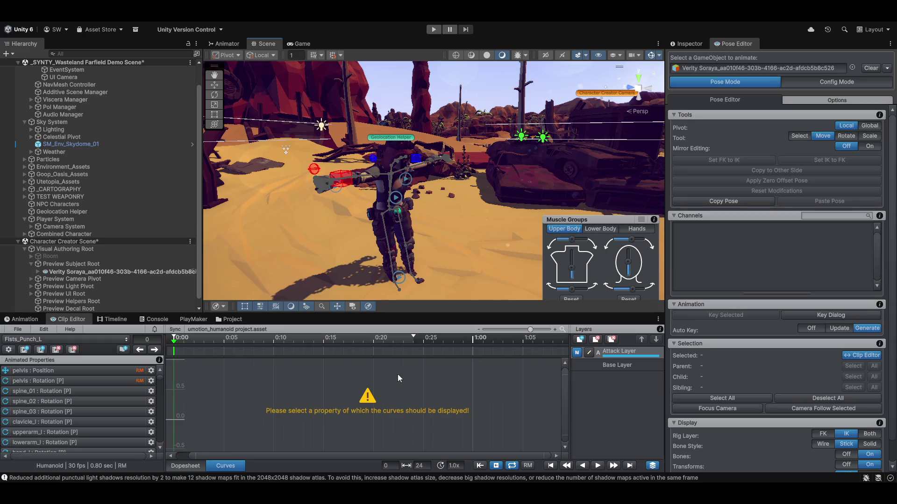
# - Toggle the Attack Layer off, leaving the Base Layer selected
pyautogui.click(587, 367)
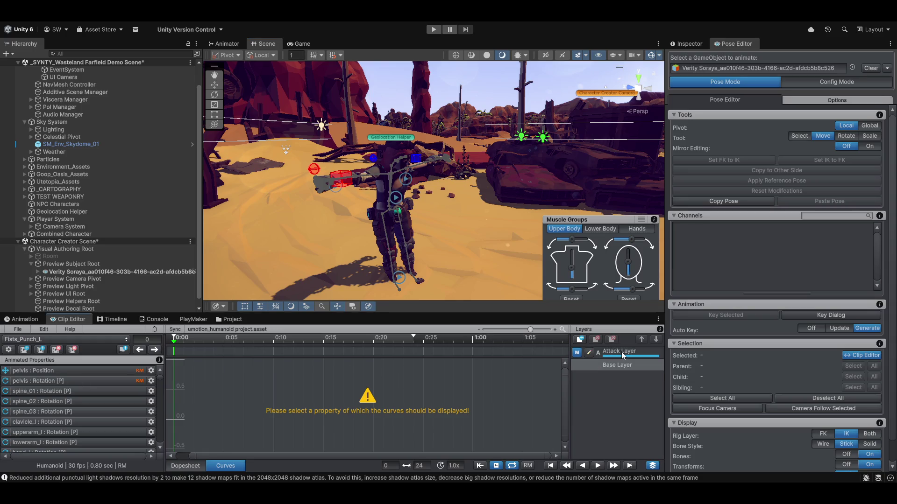
pyautogui.click(613, 352)
pyautogui.click(576, 354)
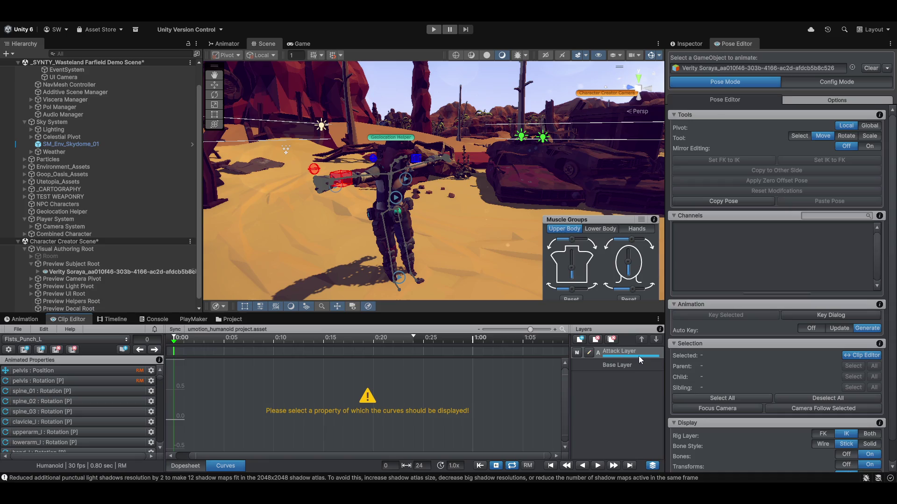
pyautogui.click(626, 366)
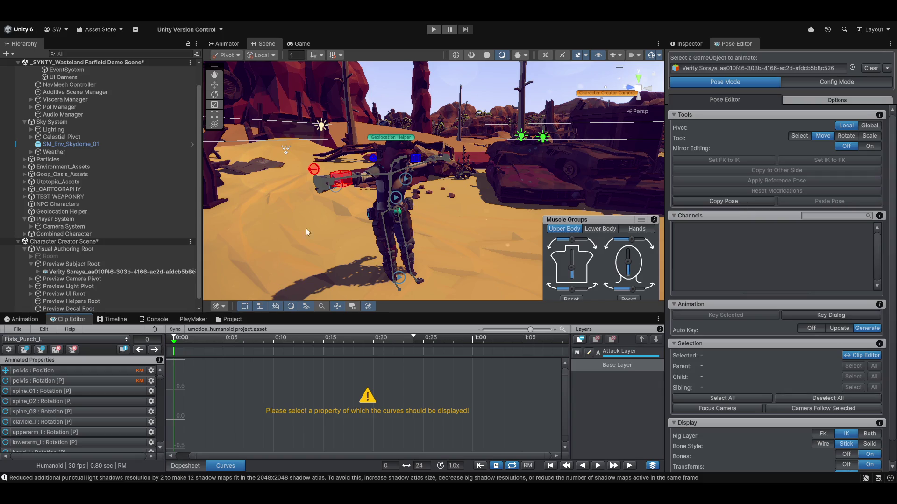
# - Switch the Clip Editor to the Fists_Punch_Move_R clip
pyautogui.click(40, 340)
pyautogui.click(42, 339)
pyautogui.click(40, 348)
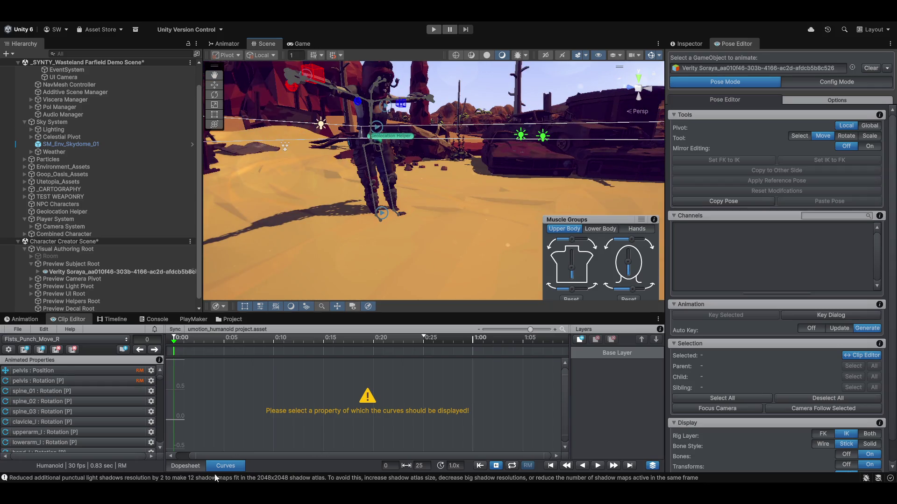
# - Show Fists_Punch_Move_R as a dopesheet and scrub through its early frames
pyautogui.click(187, 467)
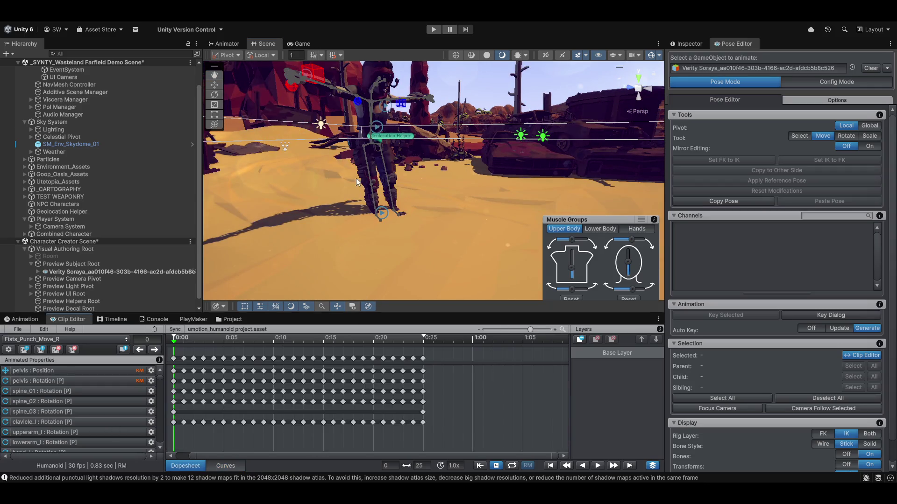
pyautogui.moveTo(173, 341)
pyautogui.mouseDown()
pyautogui.moveTo(331, 341)
pyautogui.moveTo(133, 324)
pyautogui.mouseUp()
pyautogui.moveTo(376, 155)
pyautogui.keyDown('alt'); pyautogui.mouseDown()
pyautogui.moveTo(347, 206)
pyautogui.moveTo(371, 204)
pyautogui.mouseUp(); pyautogui.keyUp('alt')
pyautogui.scroll(2, 372, 204)
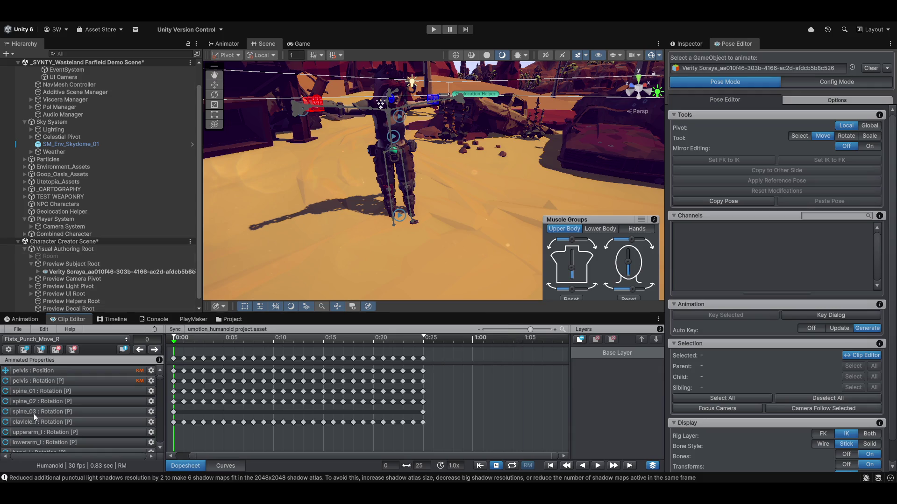
# - Turn off root motion for Fists_Punch_Move_R and bring up the clip list
pyautogui.click(77, 335)
pyautogui.click(67, 340)
pyautogui.click(528, 466)
pyautogui.click(55, 339)
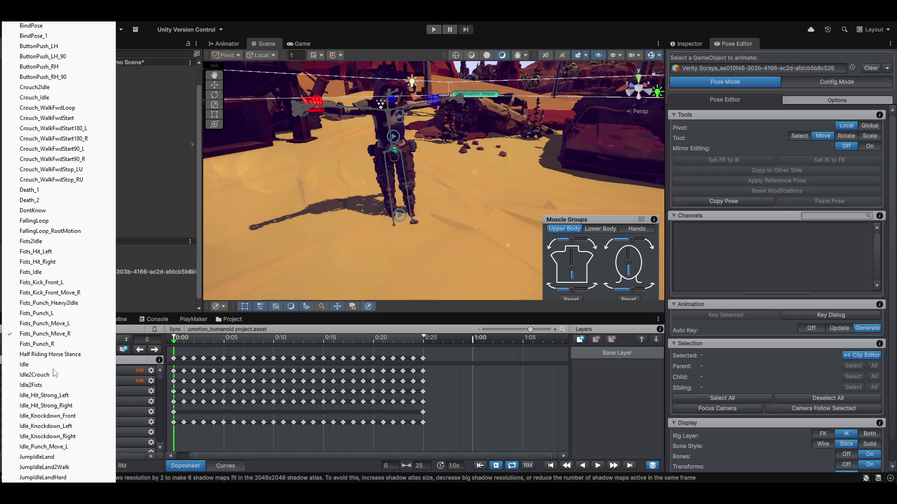
# - Load the Idle clip, scrub and play it, orbiting to Verity Soraya's front
pyautogui.press('Escape')
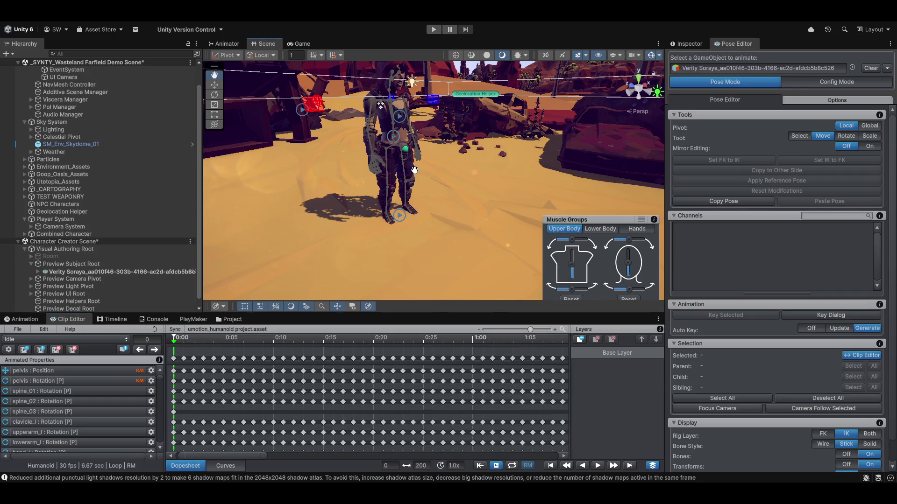
pyautogui.click(175, 343)
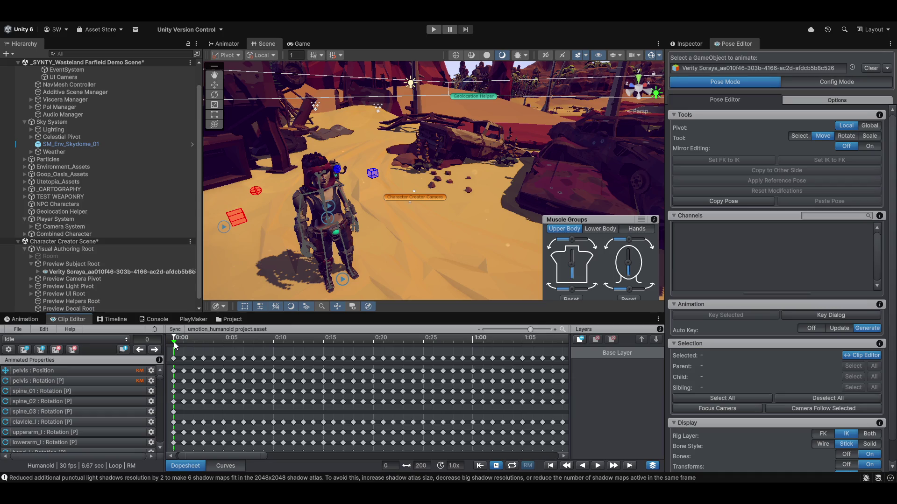
pyautogui.moveTo(175, 344)
pyautogui.mouseDown()
pyautogui.moveTo(327, 351)
pyautogui.moveTo(139, 360)
pyautogui.mouseUp()
pyautogui.click(598, 466)
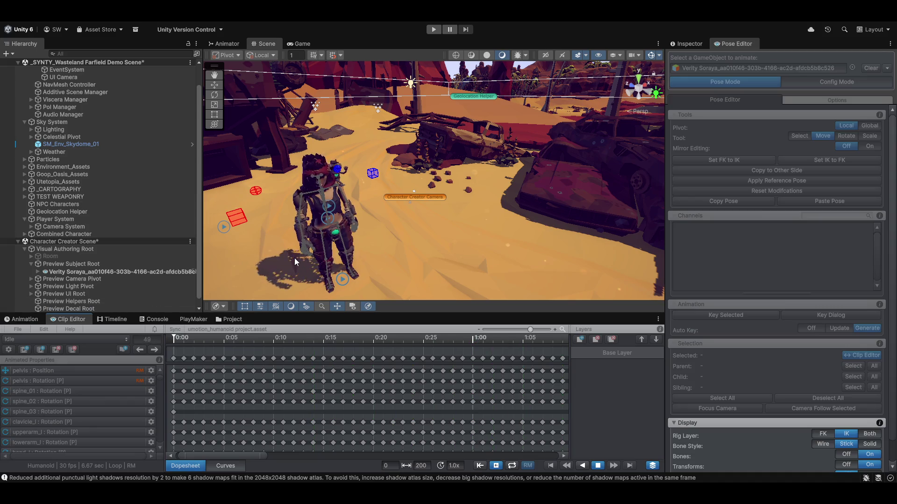
pyautogui.moveTo(287, 234)
pyautogui.mouseDown()
pyautogui.moveTo(335, 192)
pyautogui.moveTo(442, 165)
pyautogui.moveTo(421, 223)
pyautogui.moveTo(397, 248)
pyautogui.mouseUp()
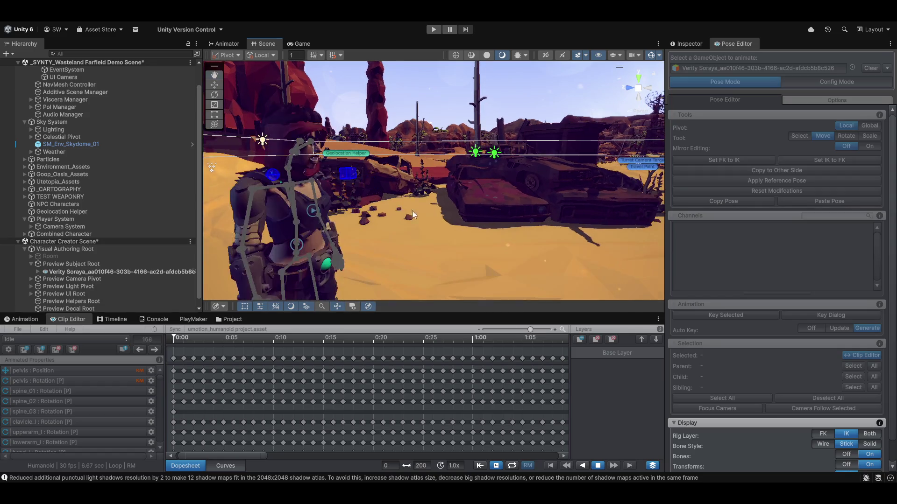
pyautogui.moveTo(412, 211)
pyautogui.mouseDown()
pyautogui.moveTo(407, 234)
pyautogui.moveTo(432, 232)
pyautogui.moveTo(423, 223)
pyautogui.mouseUp()
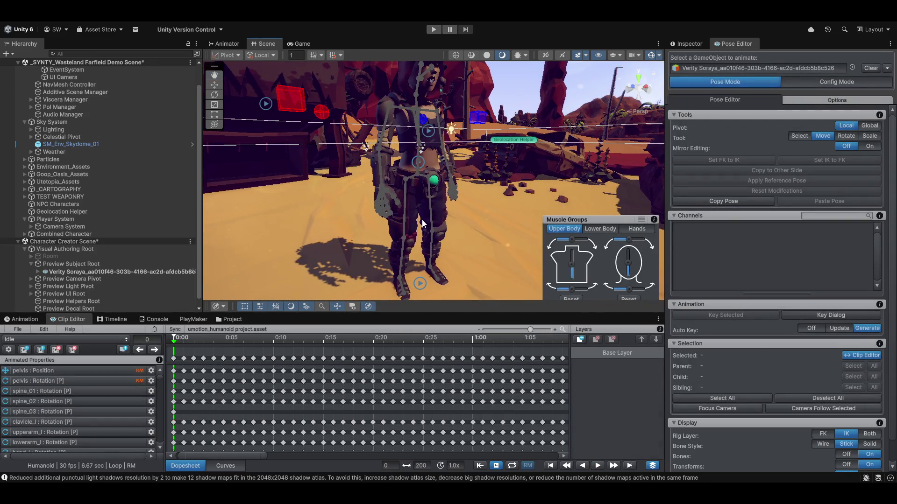
pyautogui.click(598, 466)
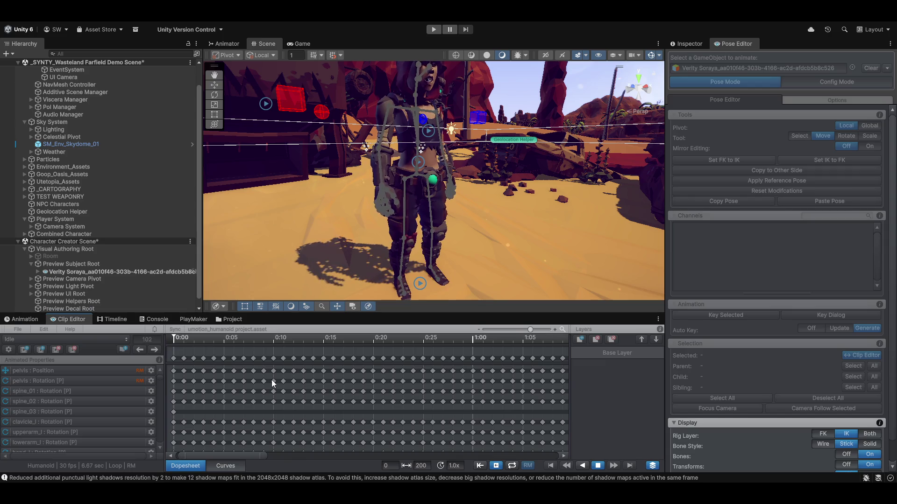
# - Scroll the Animated Properties list down to the head MESHBlends rows
pyautogui.scroll(3, 521, 200)
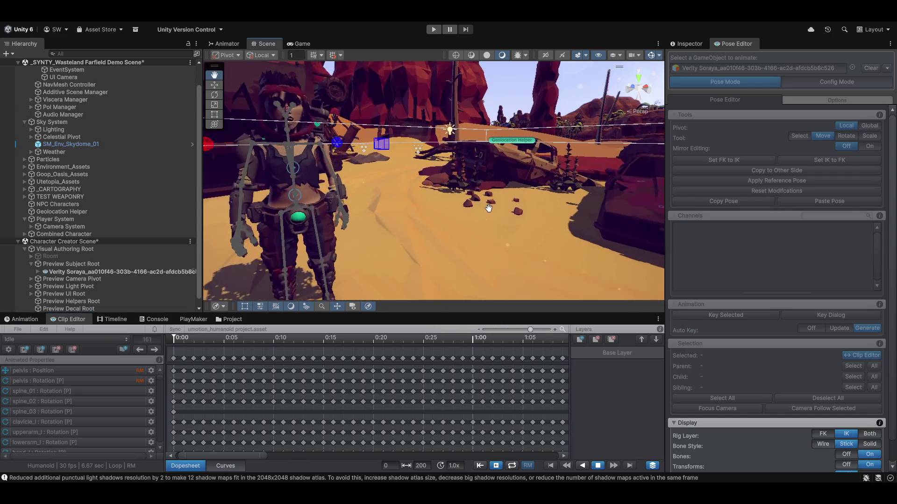
pyautogui.scroll(3, 415, 150)
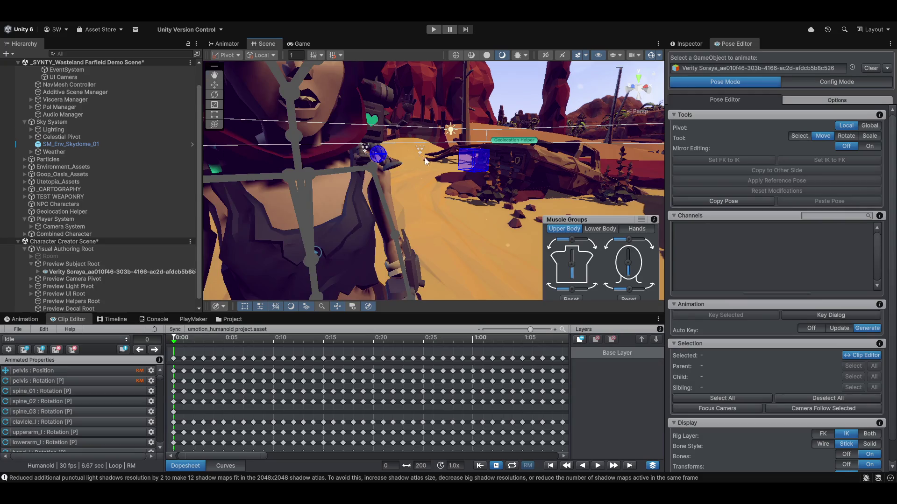
pyautogui.scroll(3, 424, 158)
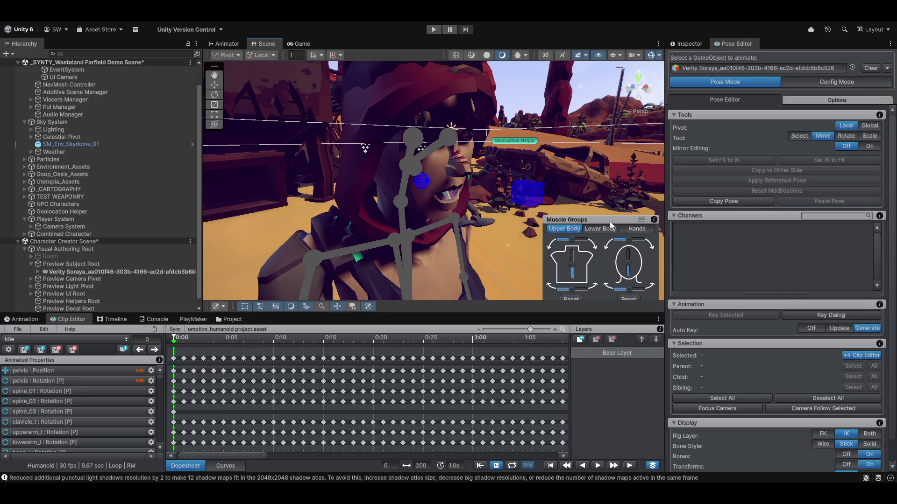
pyautogui.moveTo(610, 220)
pyautogui.mouseDown()
pyautogui.moveTo(611, 195)
pyautogui.moveTo(608, 206)
pyautogui.mouseUp()
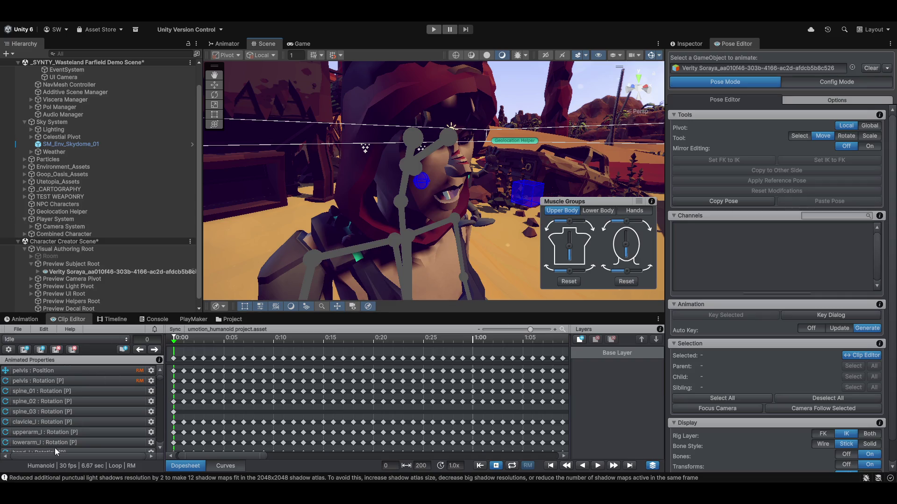
pyautogui.scroll(-15, 55, 447)
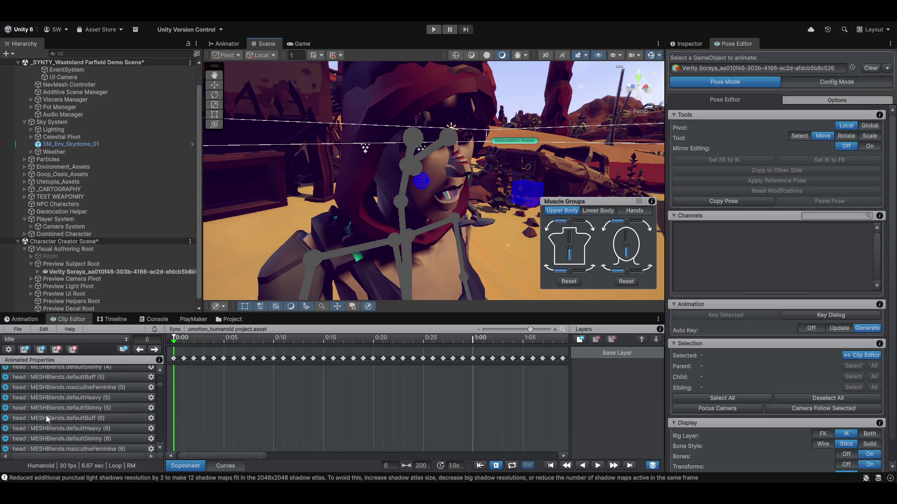
pyautogui.scroll(-4, 52, 411)
pyautogui.scroll(-4, 58, 434)
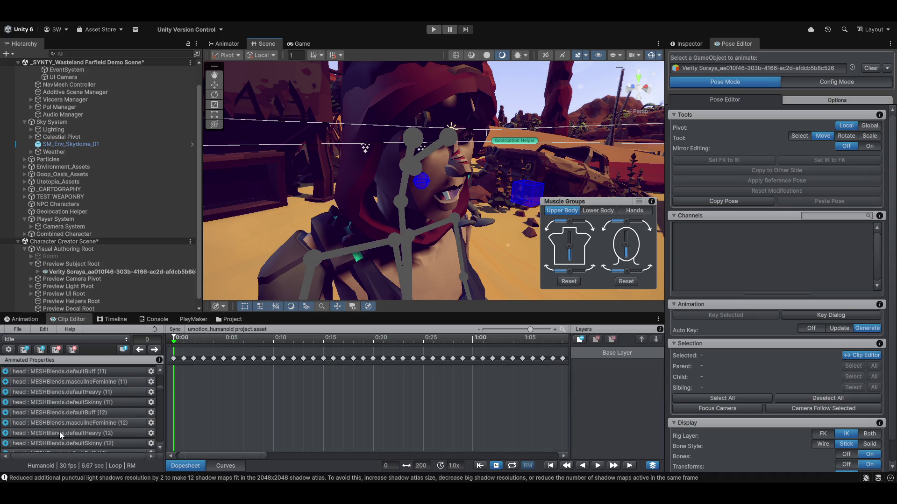
pyautogui.scroll(-3, 60, 432)
pyautogui.click(78, 393)
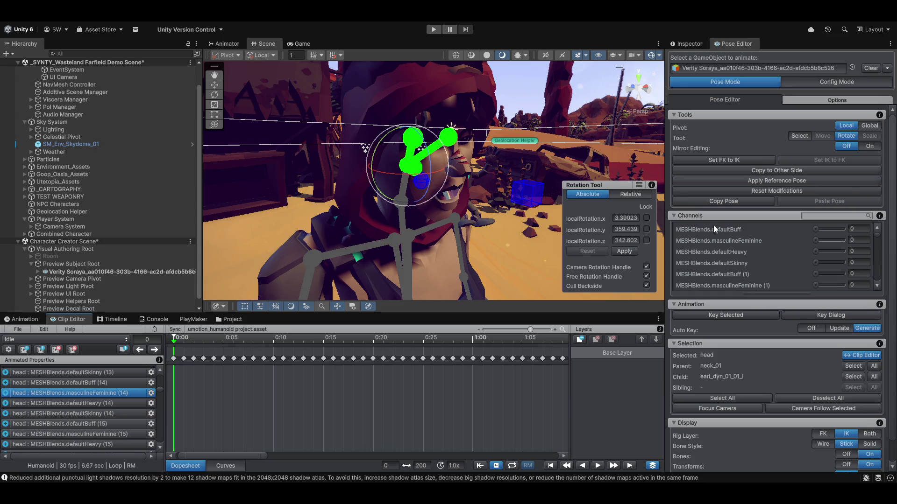
pyautogui.moveTo(816, 242); pyautogui.dragTo(475, 315)
pyautogui.scroll(-7, 79, 416)
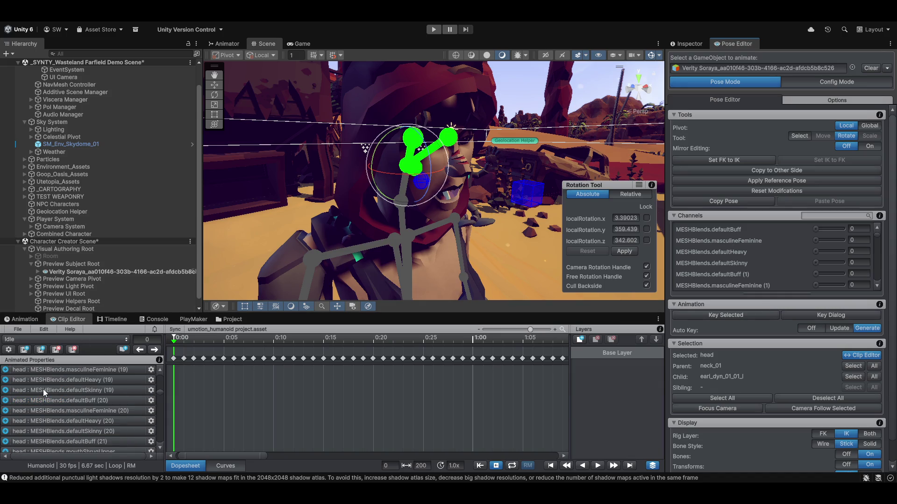
pyautogui.click(78, 409)
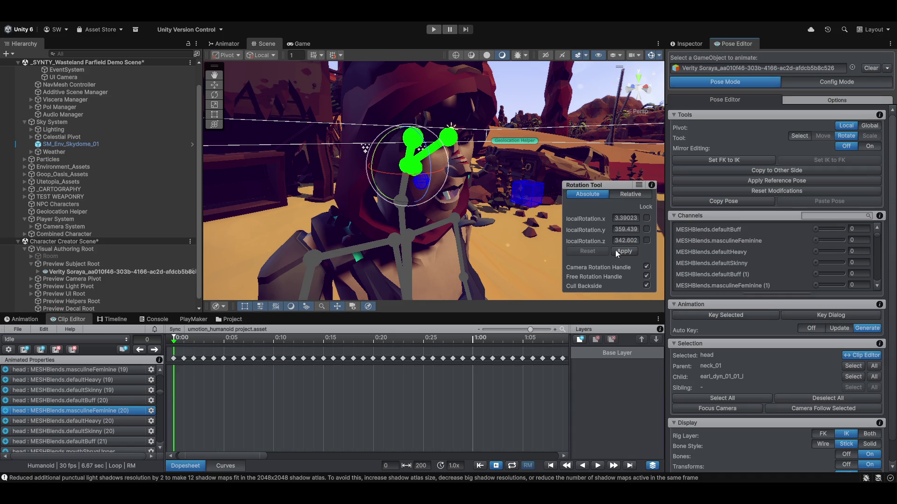
pyautogui.scroll(-5, 33, 399)
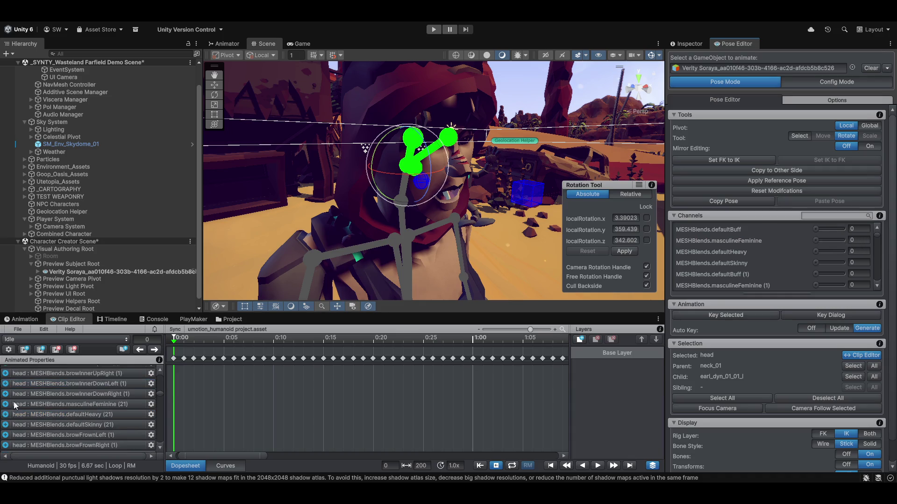
pyautogui.scroll(-3, 51, 415)
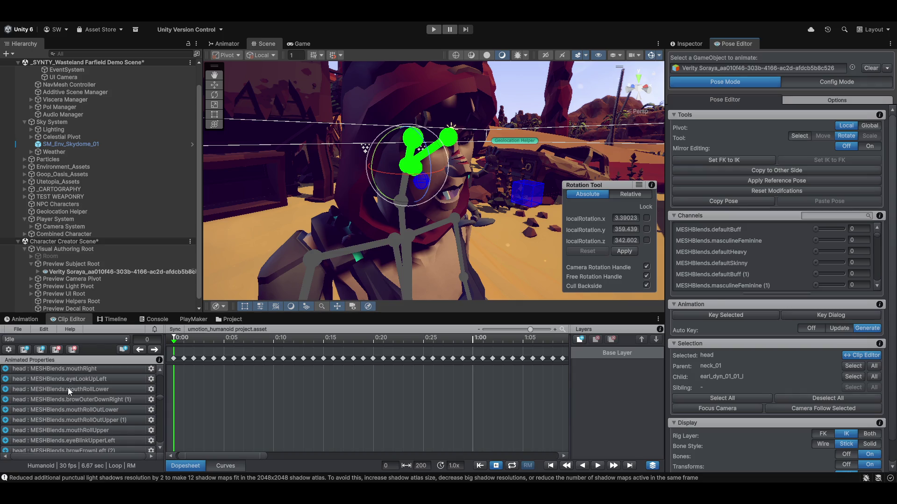
pyautogui.click(68, 388)
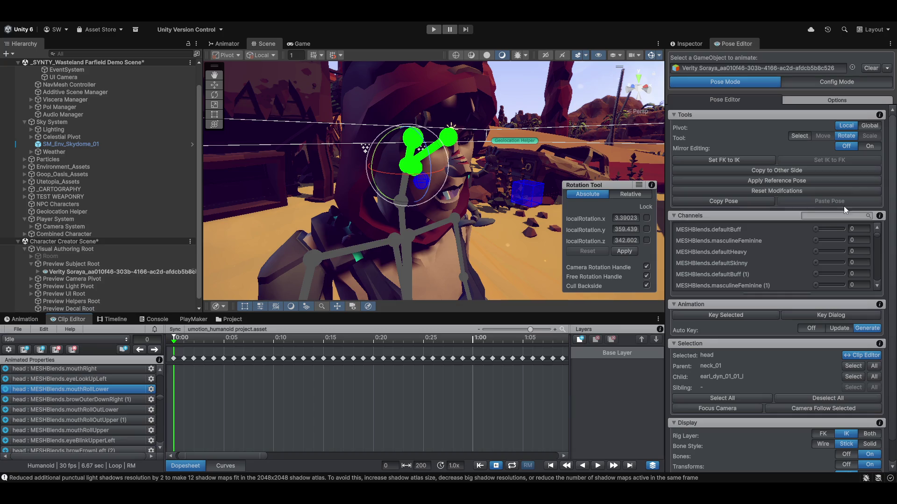
pyautogui.scroll(-5, 790, 263)
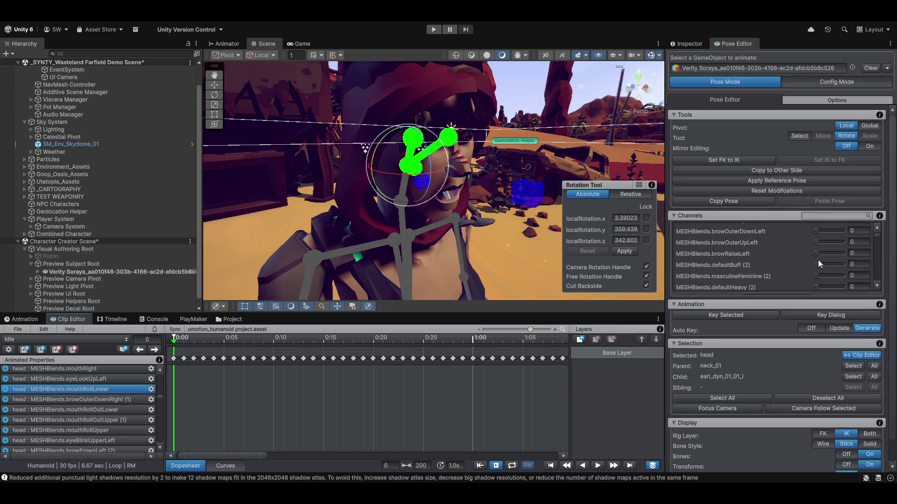
pyautogui.moveTo(872, 235); pyautogui.dragTo(878, 280)
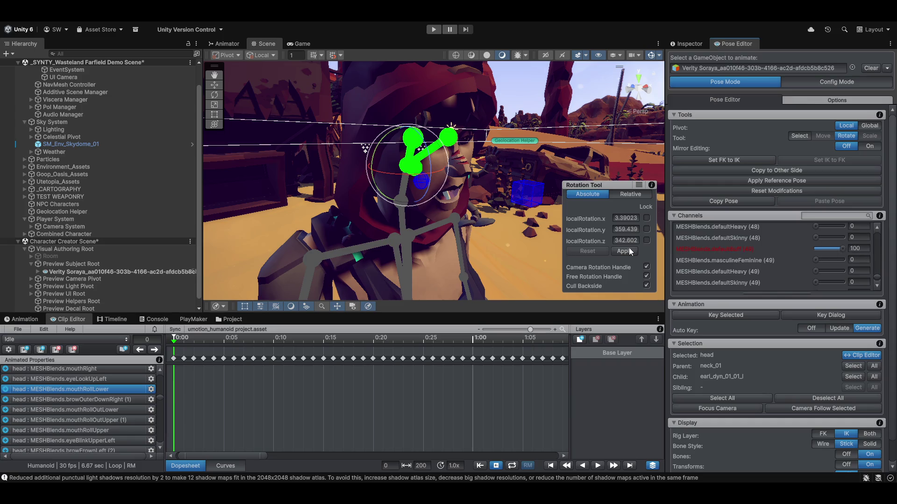
pyautogui.scroll(-5, 45, 395)
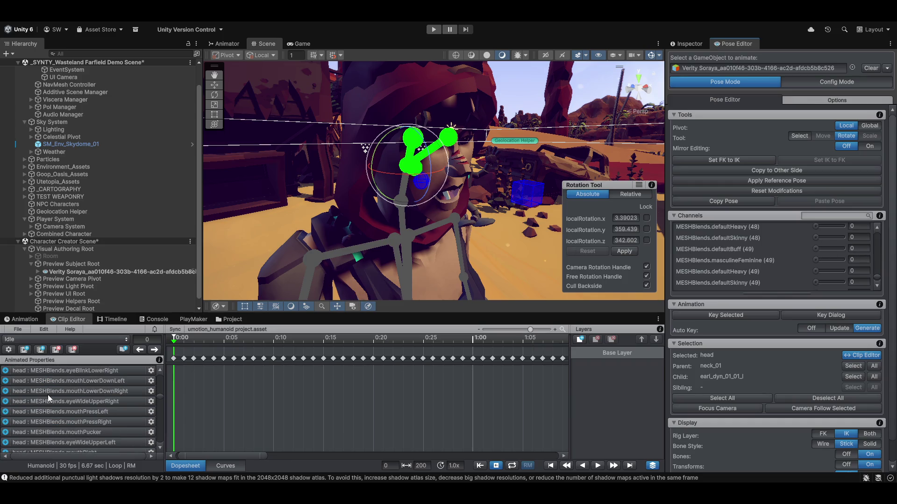
pyautogui.scroll(5, 70, 409)
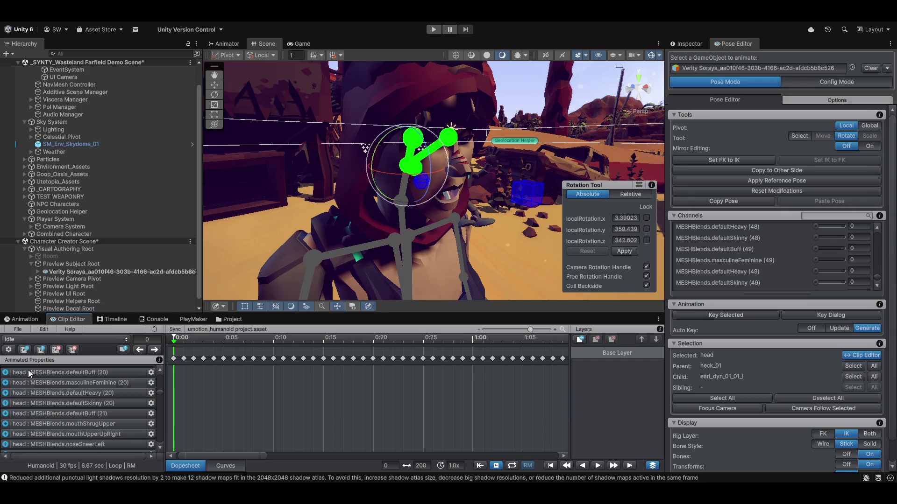
pyautogui.click(8, 349)
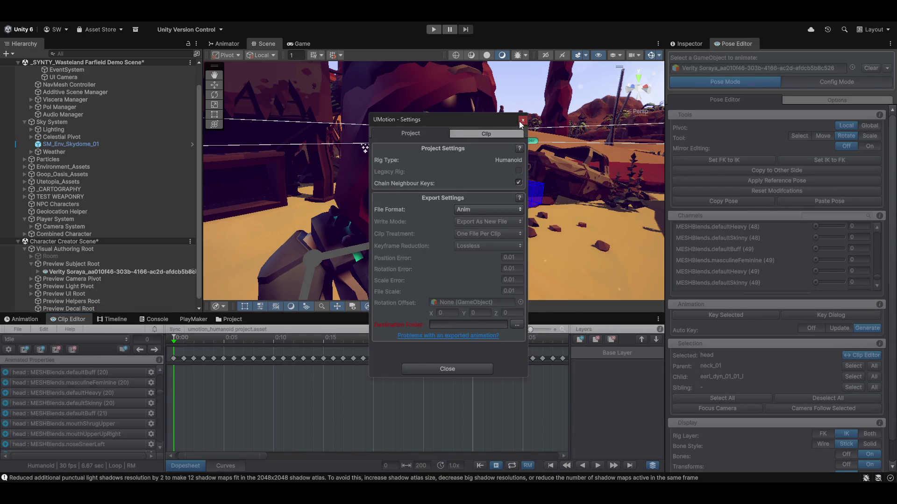
pyautogui.click(523, 120)
pyautogui.scroll(-5, 83, 433)
pyautogui.scroll(-5, 134, 403)
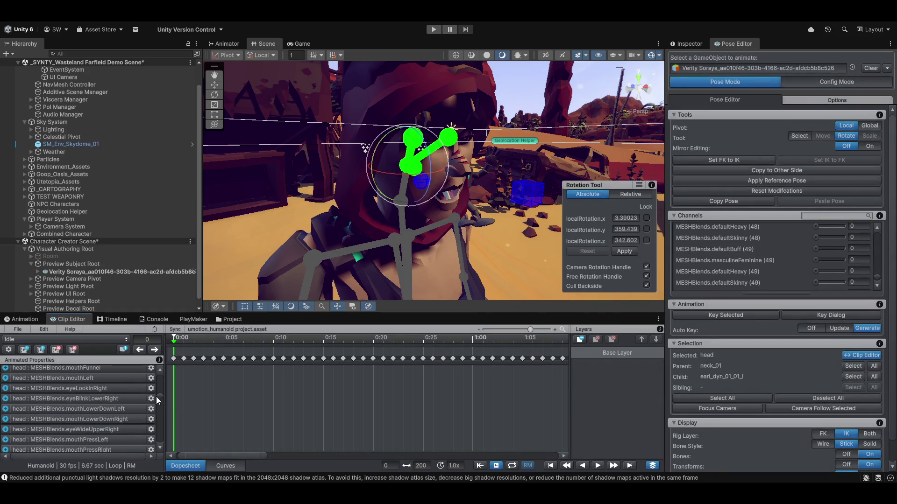
pyautogui.scroll(-10, 161, 428)
pyautogui.scroll(5, 69, 431)
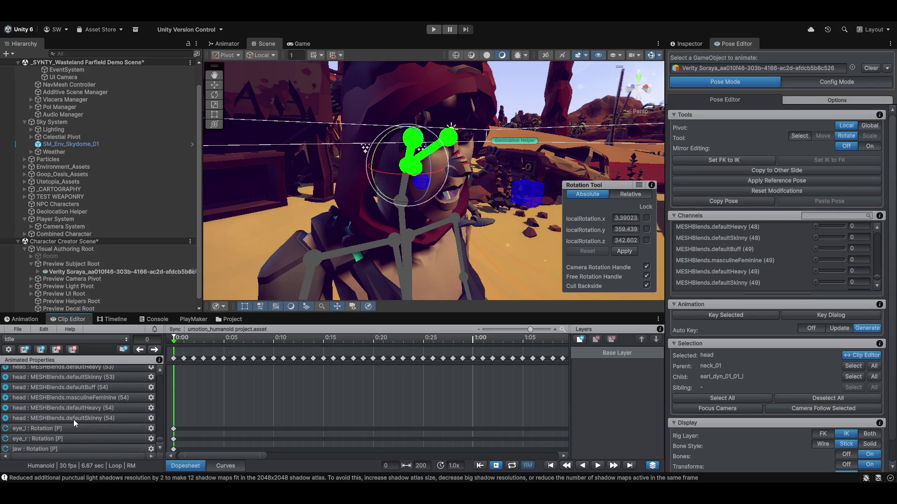
pyautogui.click(80, 410)
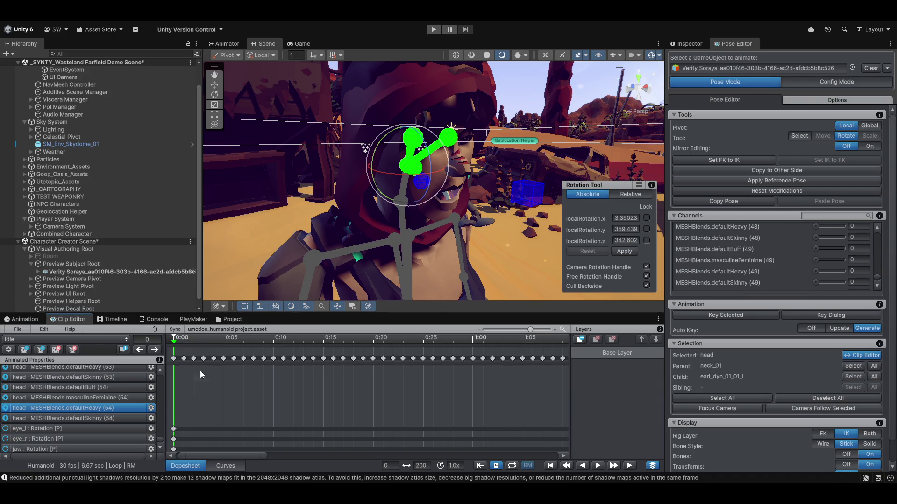
pyautogui.click(47, 430)
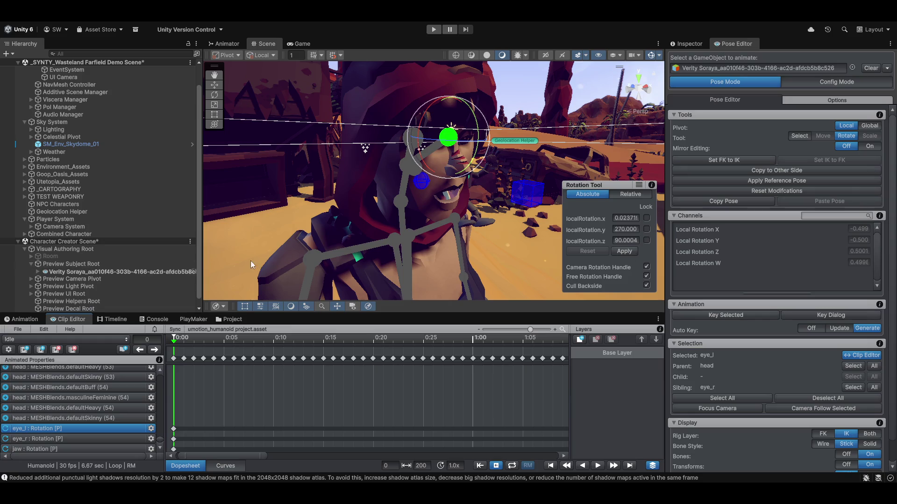
pyautogui.click(405, 171)
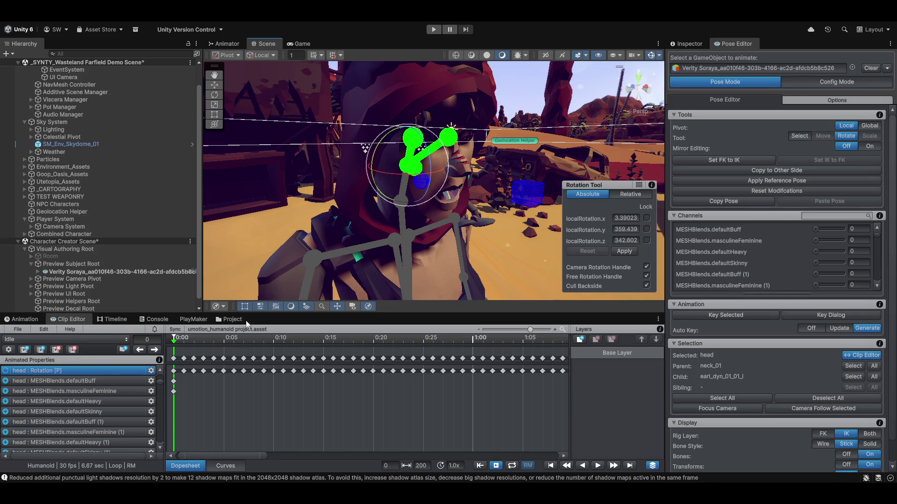
pyautogui.scroll(-3, 421, 215)
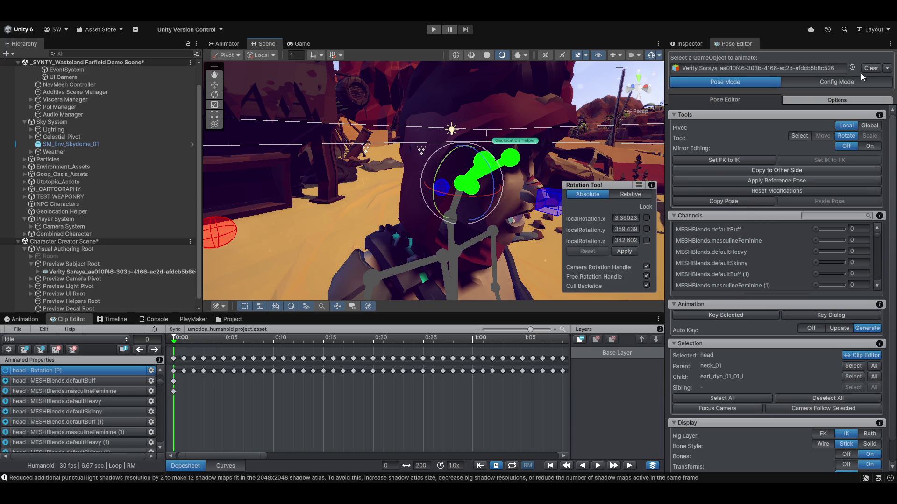
pyautogui.click(816, 81)
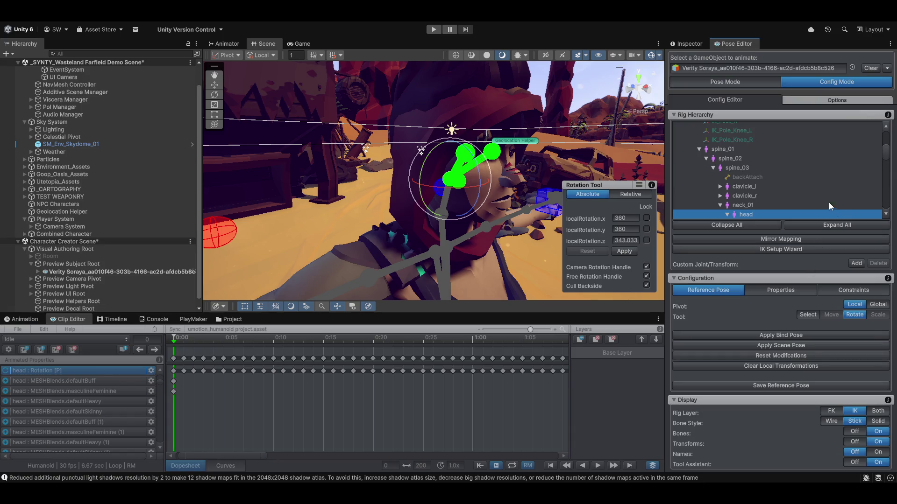
# - Expand HUMANOID RIG PREFAB and use the IK Setup Wizard to create hand and foot IK
pyautogui.scroll(10, 759, 173)
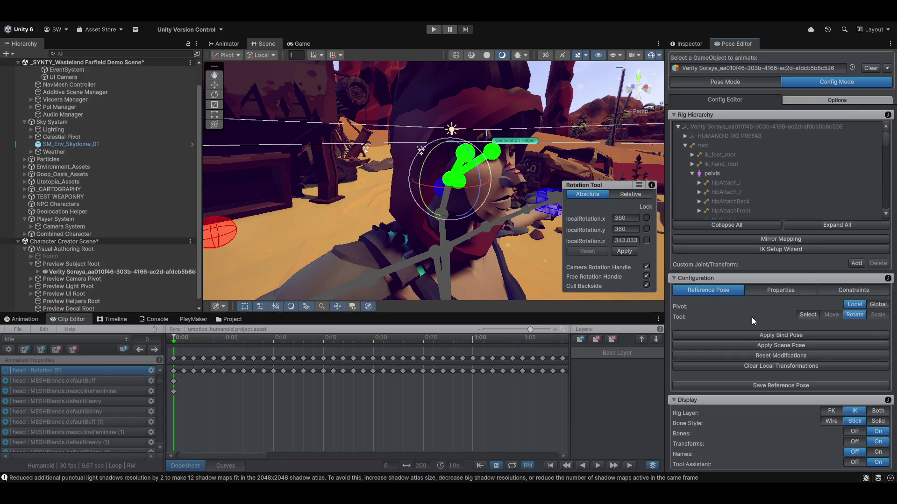
pyautogui.click(685, 136)
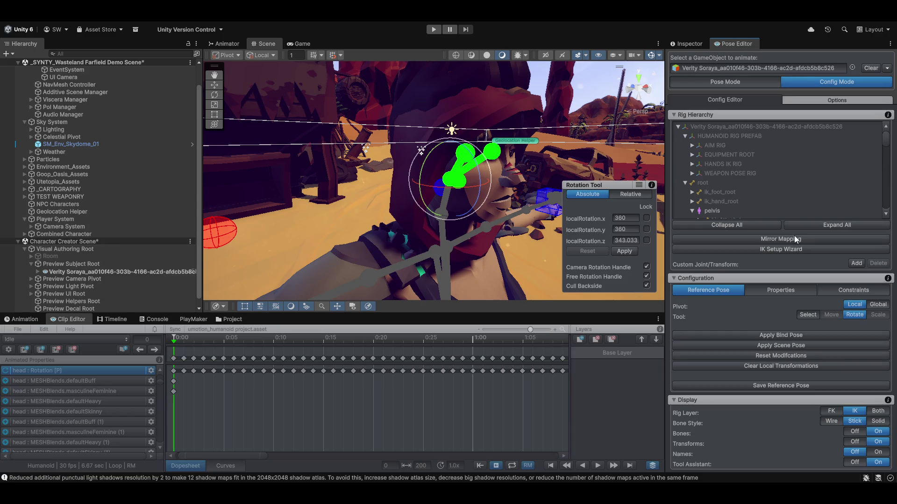
pyautogui.click(775, 250)
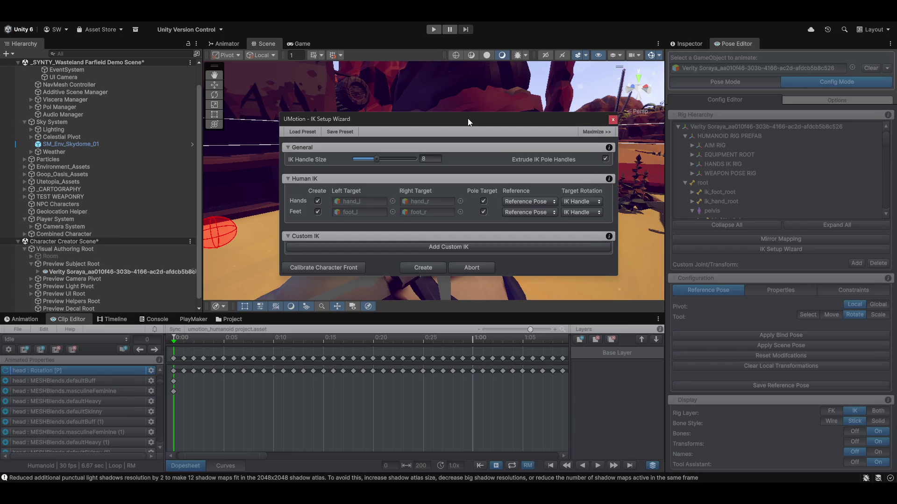
pyautogui.click(423, 267)
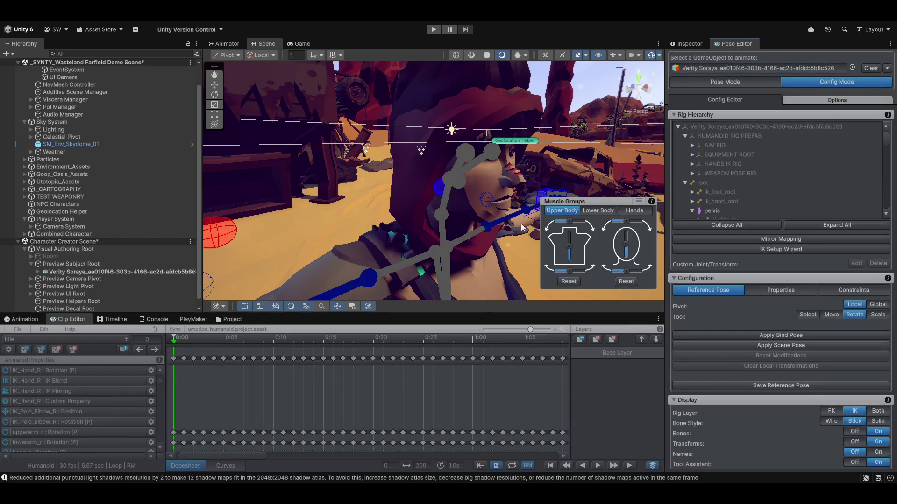
pyautogui.moveTo(337, 140)
pyautogui.mouseDown()
pyautogui.moveTo(308, 133)
pyautogui.moveTo(319, 127)
pyautogui.moveTo(340, 145)
pyautogui.moveTo(450, 171)
pyautogui.moveTo(438, 165)
pyautogui.mouseUp()
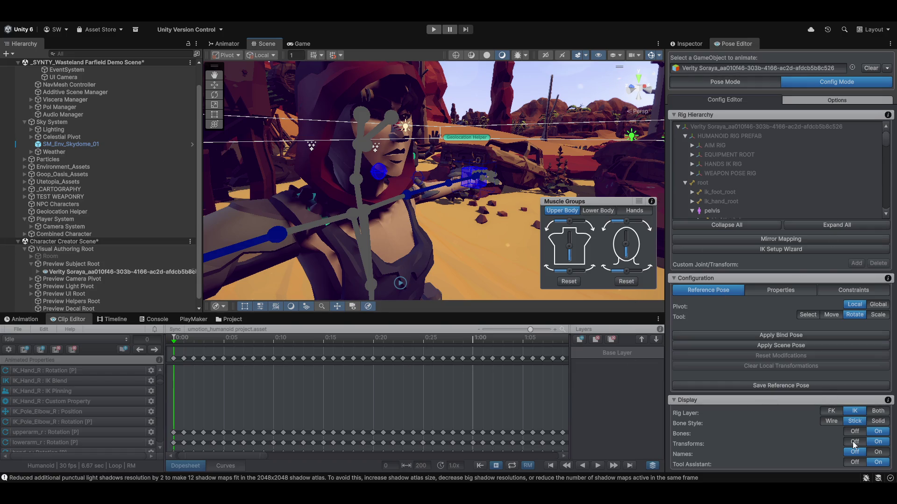
# - Return to Pose Mode and select the right hand IK through the IK_Hand_R track
pyautogui.click(734, 84)
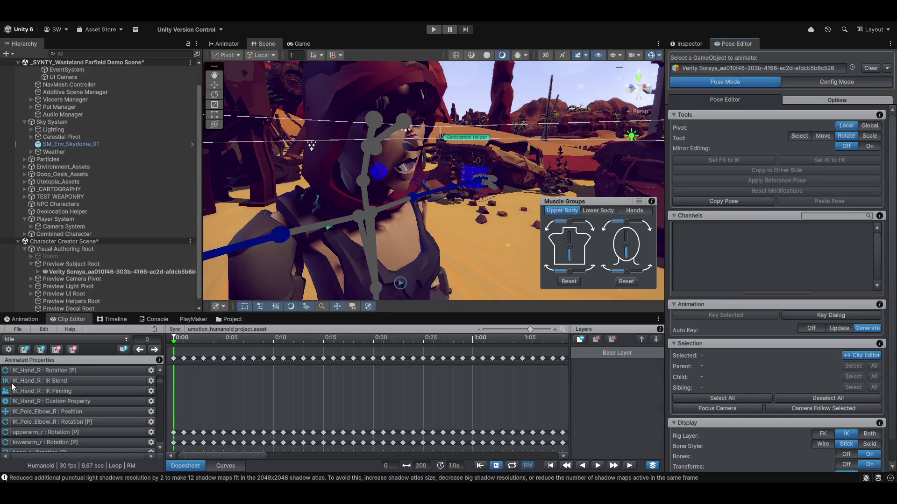
pyautogui.click(87, 403)
pyautogui.scroll(-5, 523, 170)
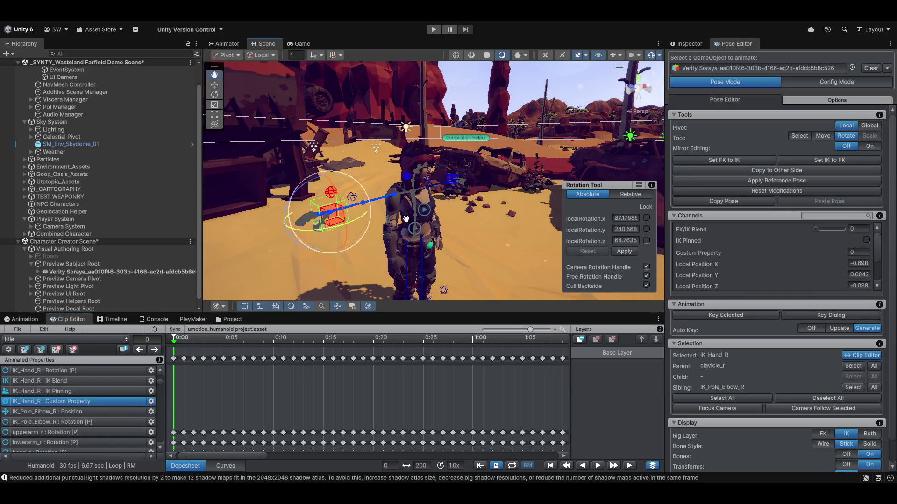
pyautogui.moveTo(420, 220)
pyautogui.mouseDown()
pyautogui.moveTo(365, 229)
pyautogui.moveTo(393, 230)
pyautogui.moveTo(383, 225)
pyautogui.mouseUp()
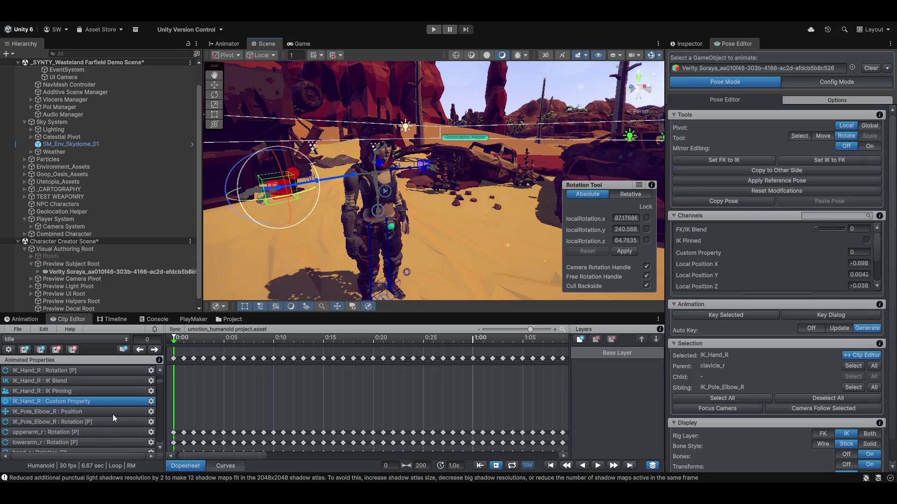
pyautogui.rightClick(39, 402)
pyautogui.click(69, 430)
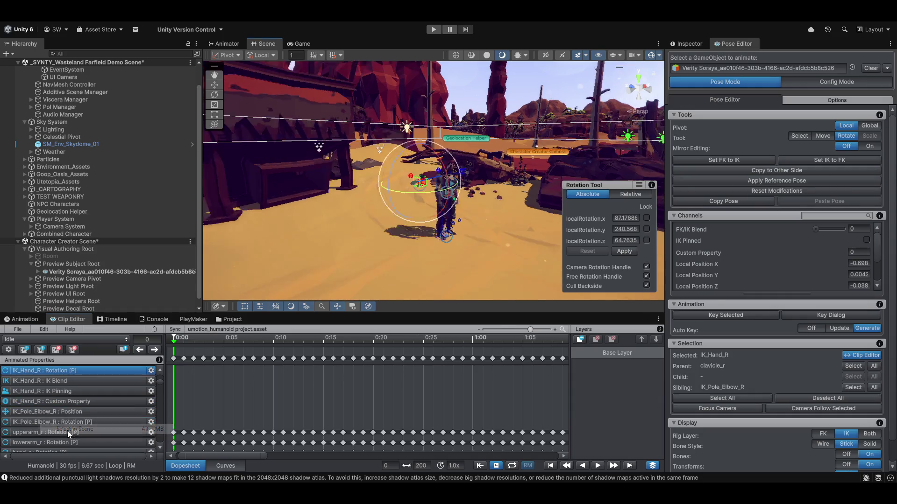
pyautogui.moveTo(438, 222)
pyautogui.mouseDown()
pyautogui.moveTo(441, 213)
pyautogui.moveTo(445, 223)
pyautogui.moveTo(404, 233)
pyautogui.mouseUp()
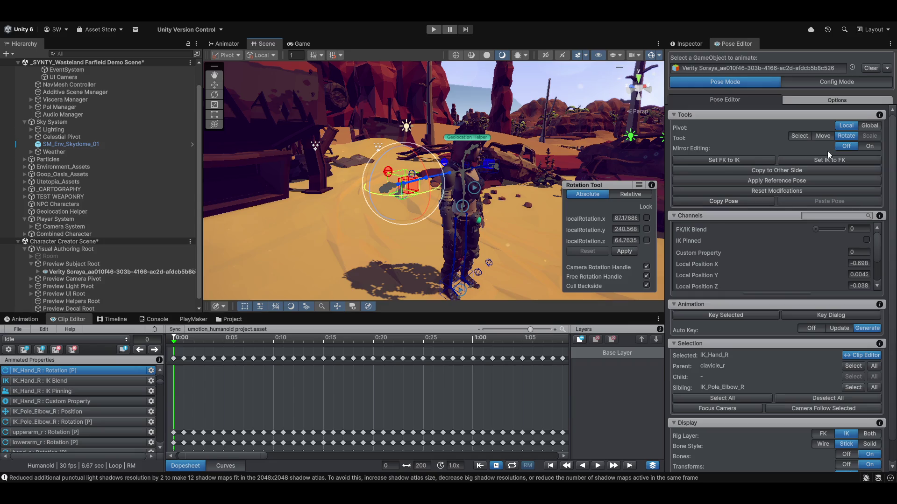
# - Select all bones, Set FK to IK with Global pivot, then pick the right hand IK target
pyautogui.click(712, 397)
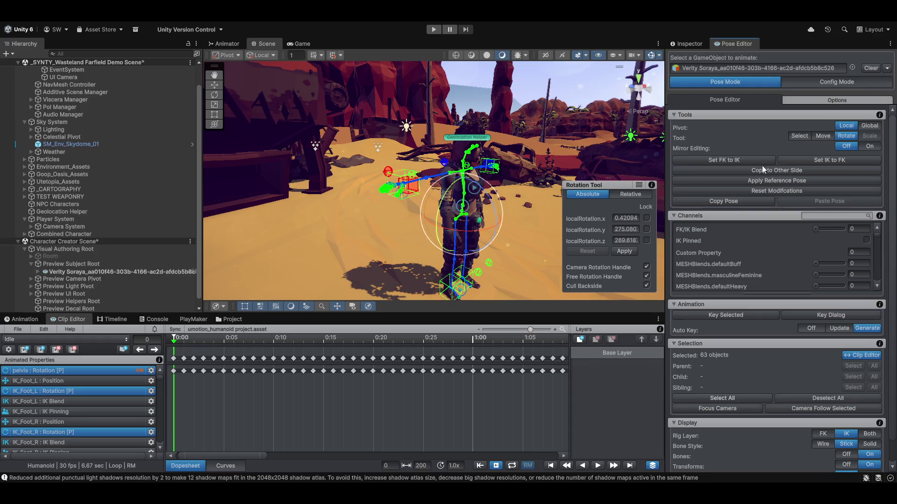
pyautogui.click(727, 159)
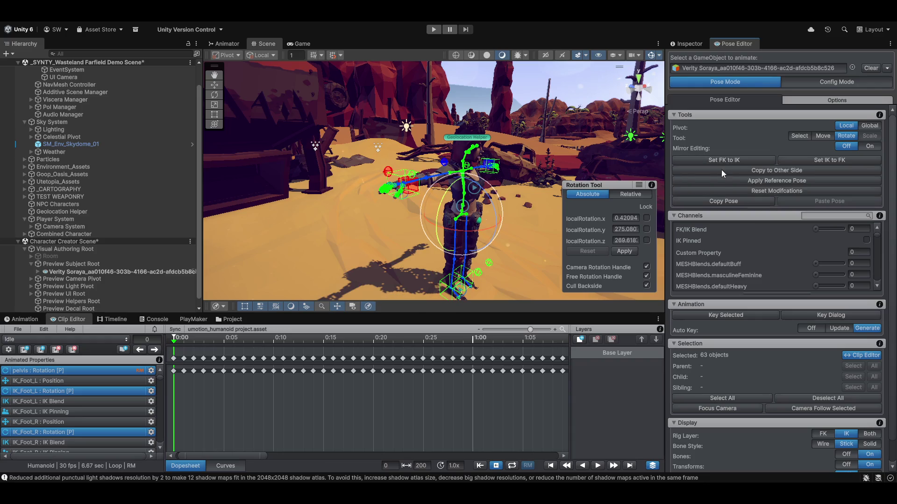
pyautogui.click(869, 125)
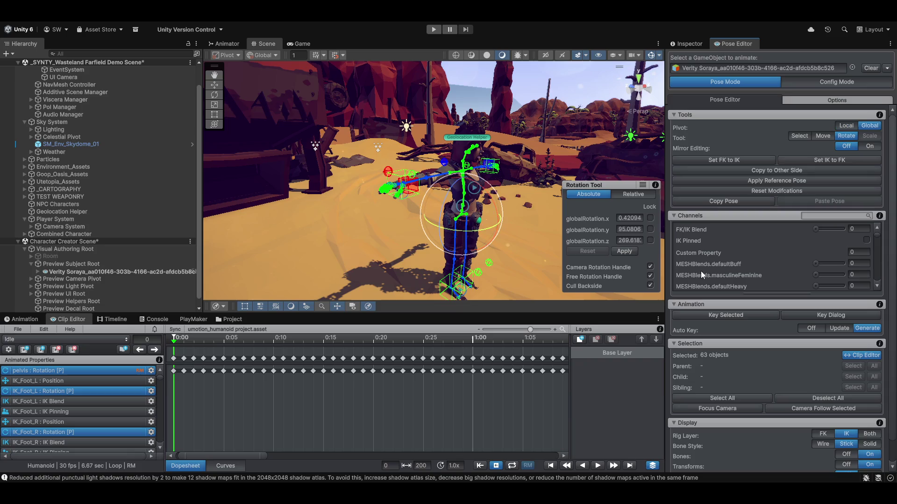
pyautogui.click(735, 160)
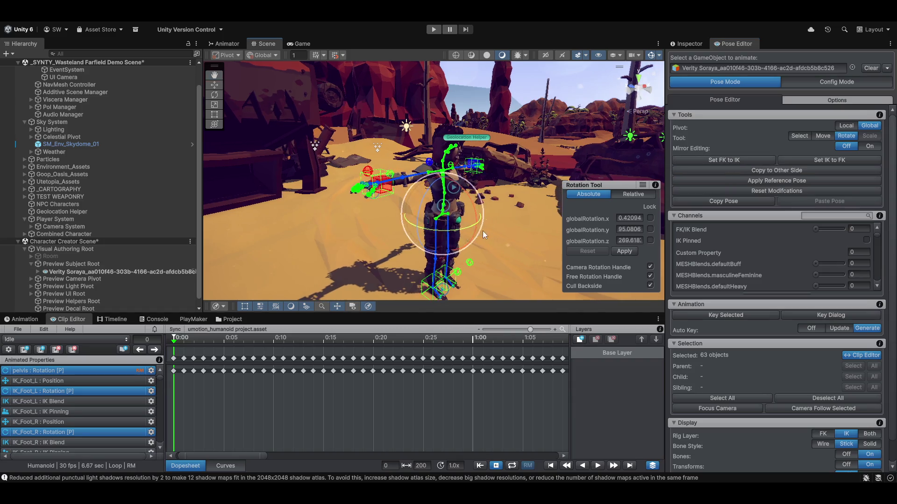
pyautogui.moveTo(483, 231)
pyautogui.mouseDown()
pyautogui.moveTo(443, 248)
pyautogui.moveTo(378, 242)
pyautogui.mouseUp()
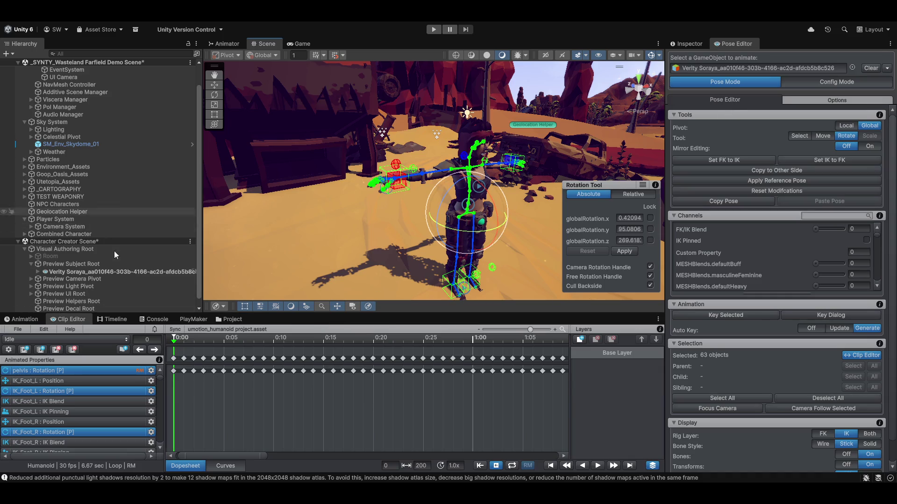
pyautogui.click(399, 183)
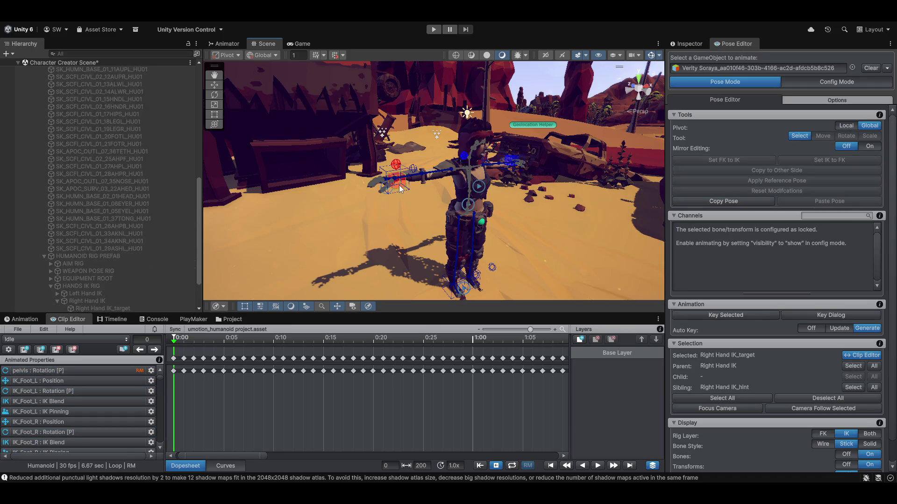